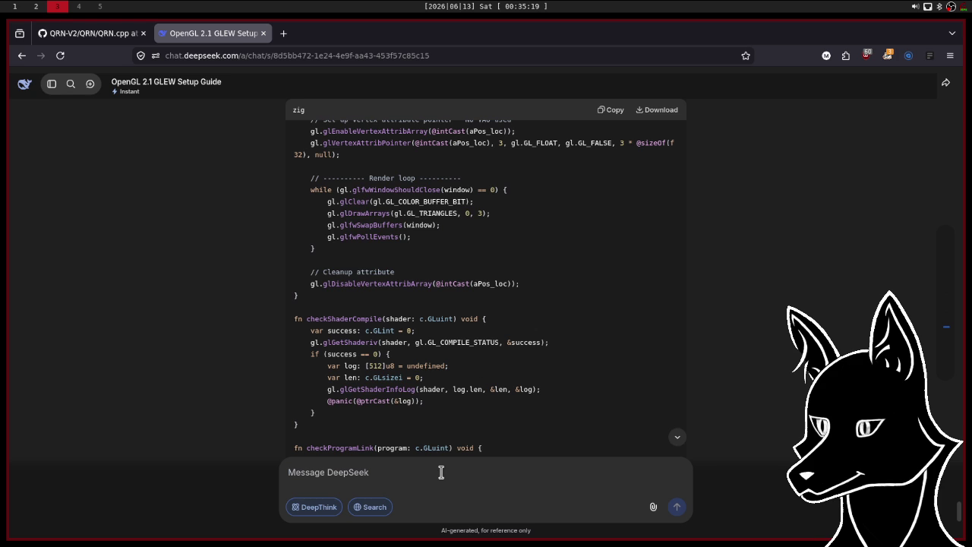
Ask DeepSeek whether needing to enable VAO arrays means arrays inside a shader must be enabled too.
{"action": "type", "text": "you touchd"}
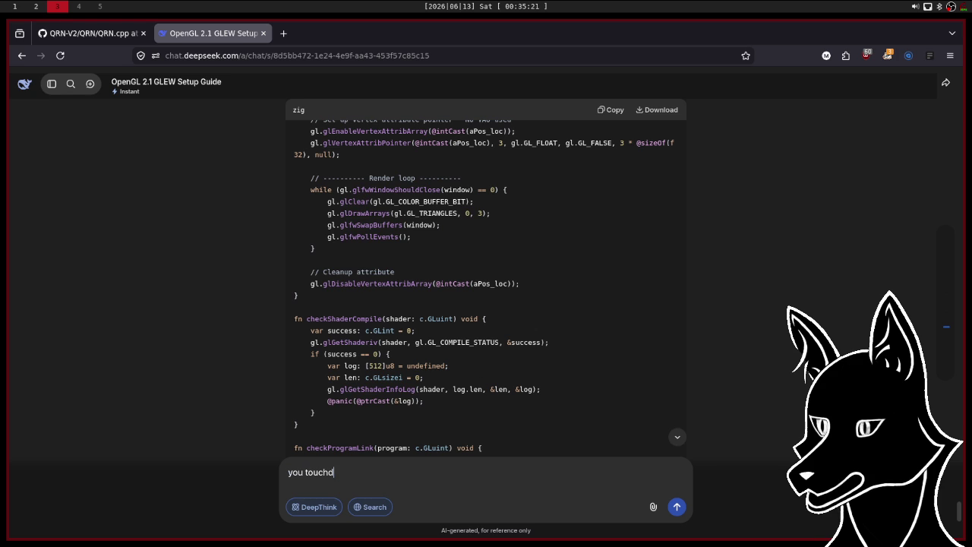
{"action": "key", "text": "BackSpace"}
{"action": "type", "text": "ed on some"}
{"action": "type", "text": "thing"}
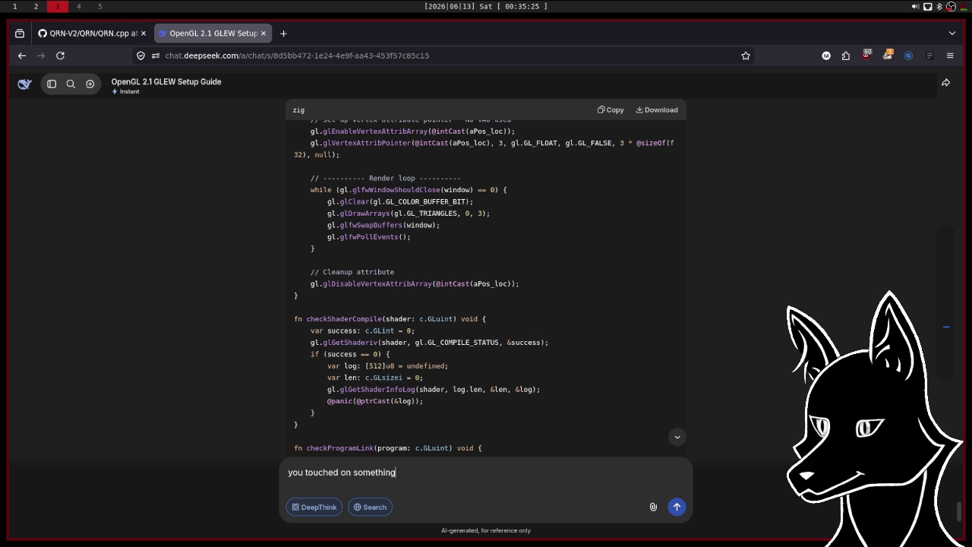
{"action": "type", "text": ": that "}
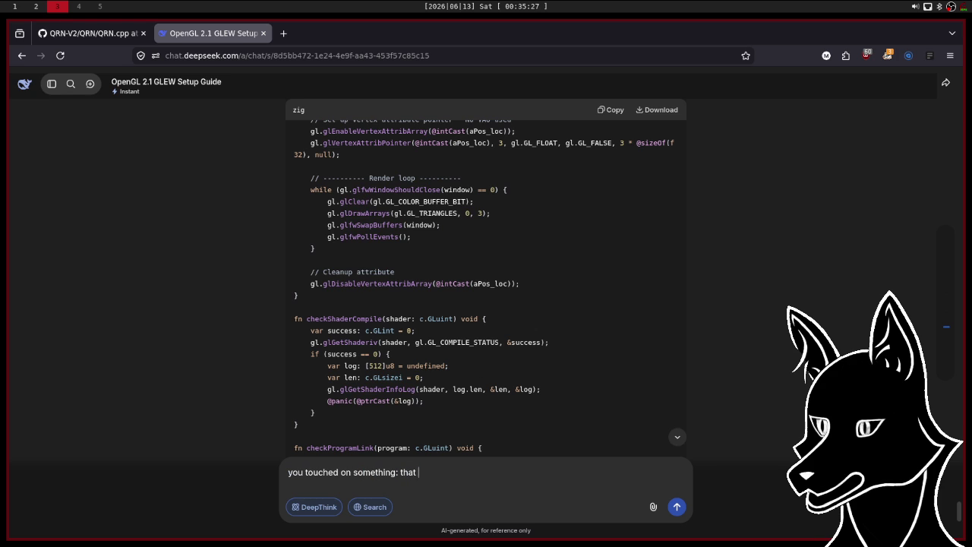
{"action": "type", "text": "in order to ha"}
{"action": "type", "text": "ve arrays I"}
{"action": "type", "text": " need to en"}
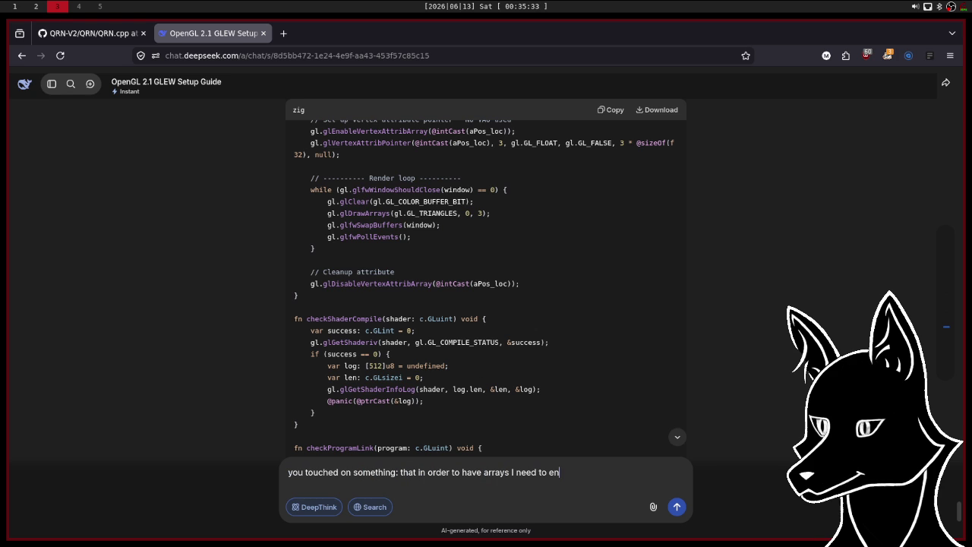
{"action": "type", "text": "able VAO"}
{"action": "type", "text": ", does"}
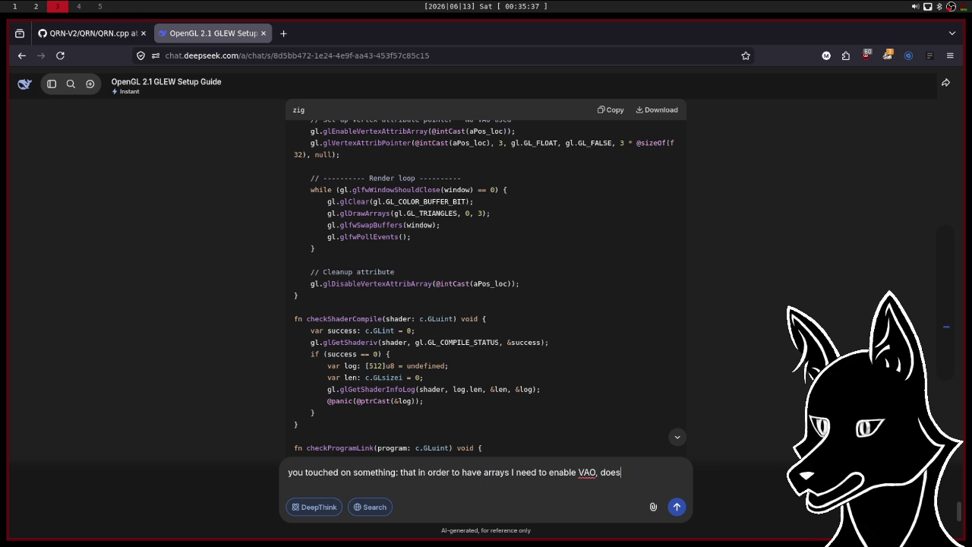
{"action": "type", "text": " that mean "}
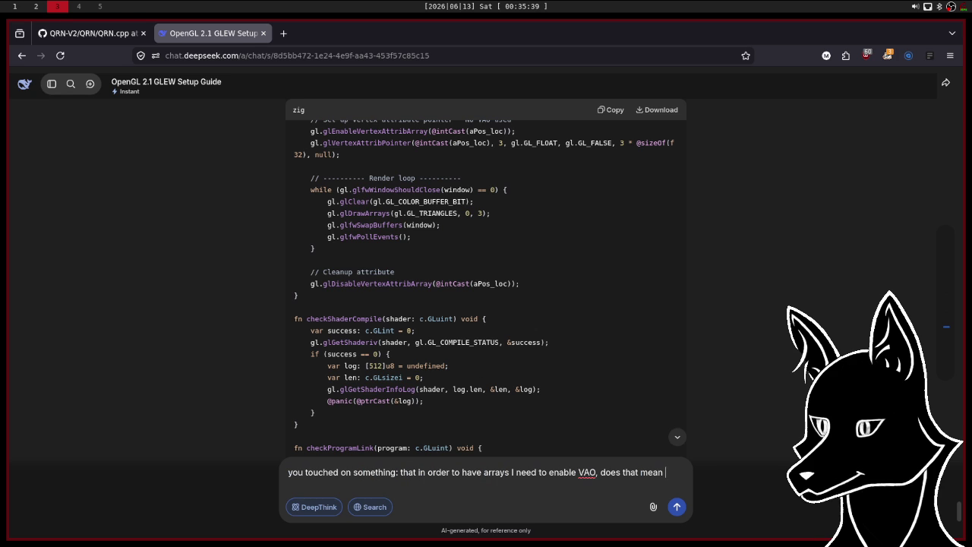
{"action": "type", "text": "in order to hav"}
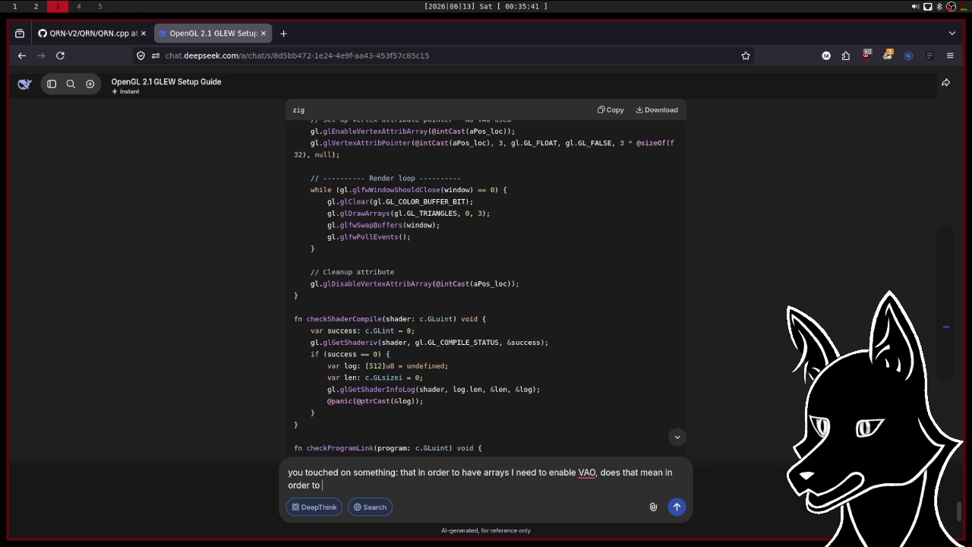
{"action": "type", "text": "e arrays of an"}
{"action": "type", "text": "y kind wi"}
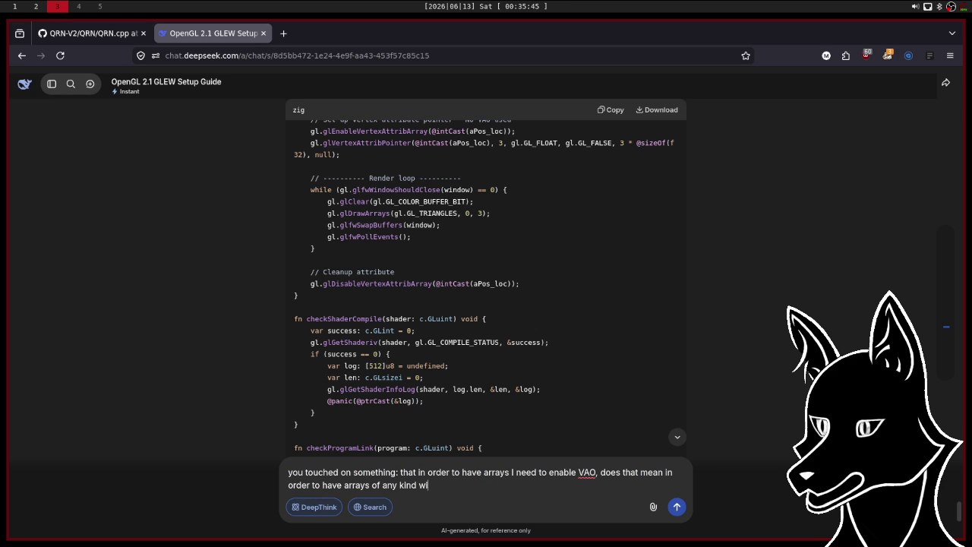
{"action": "type", "text": "thin a shader I"}
{"action": "type", "text": " need to en"}
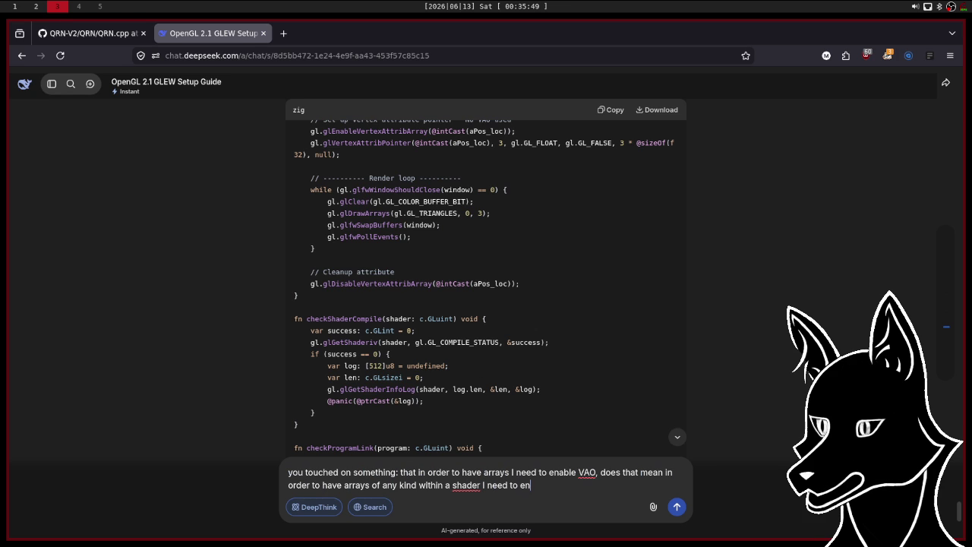
{"action": "type", "text": "able them?"}
{"action": "key", "text": "Return"}
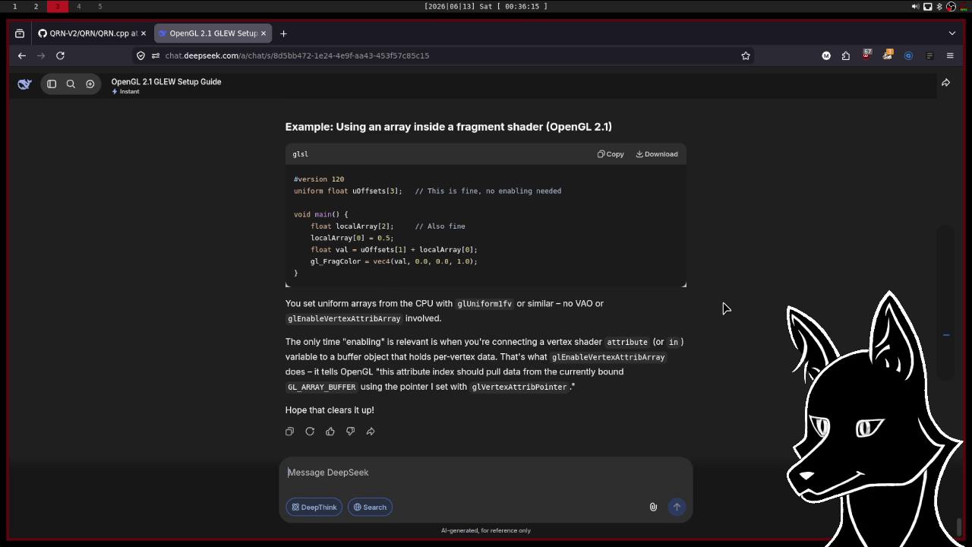
Read the 'No, absolutely not' reply that contrasts vertex attribute arrays with shader arrays, including its GLSL example.
{"action": "scroll", "coordinate": [723, 308], "scroll_direction": "up", "scroll_amount": 2}
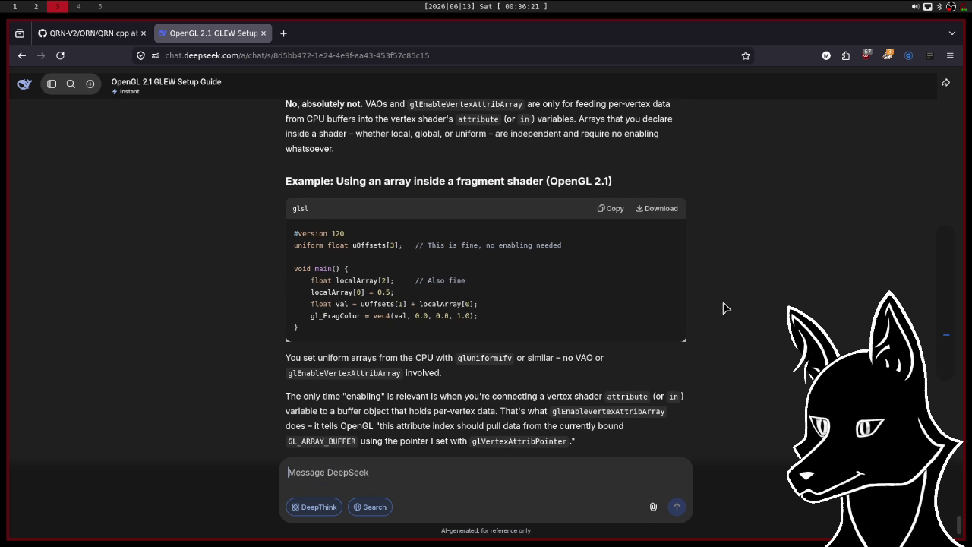
{"action": "scroll", "coordinate": [723, 307], "scroll_direction": "up", "scroll_amount": 2}
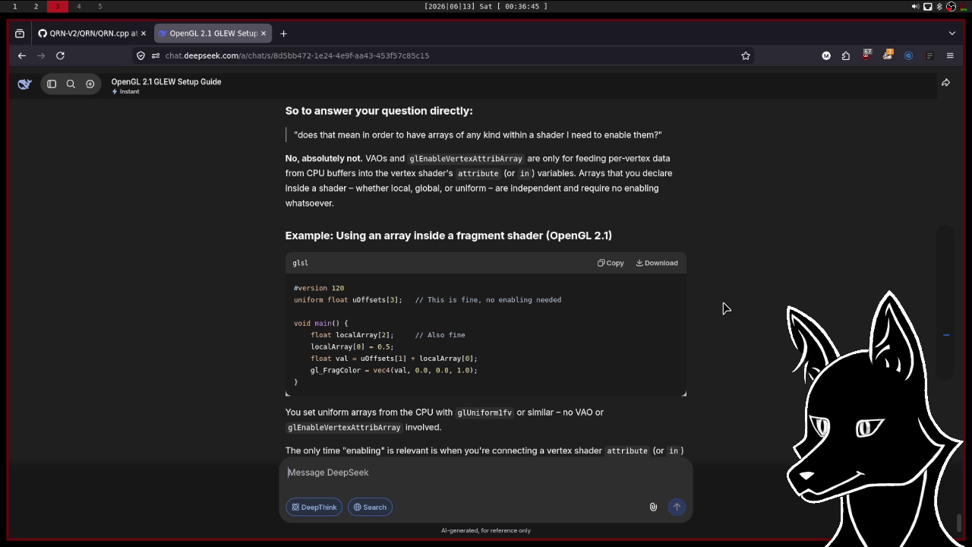
{"action": "scroll", "coordinate": [724, 308], "scroll_direction": "up", "scroll_amount": 1}
{"action": "scroll", "coordinate": [724, 308], "scroll_direction": "down", "scroll_amount": 2}
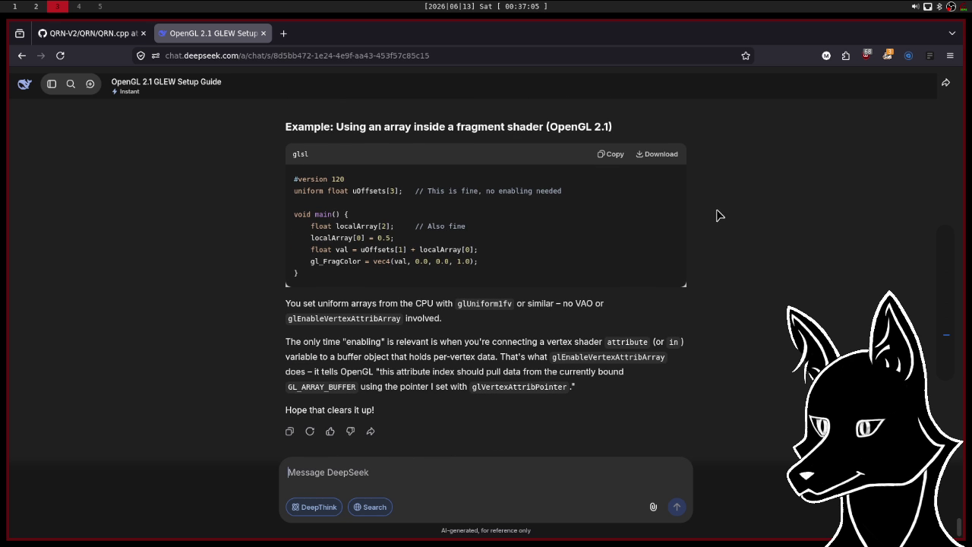
{"action": "scroll", "coordinate": [717, 153], "scroll_direction": "up", "scroll_amount": 5}
Scroll the chat to the OpenGL 2.1 no-VAO answer and the start of shader_triangle.zig.
{"action": "scroll", "coordinate": [717, 152], "scroll_direction": "up", "scroll_amount": 10}
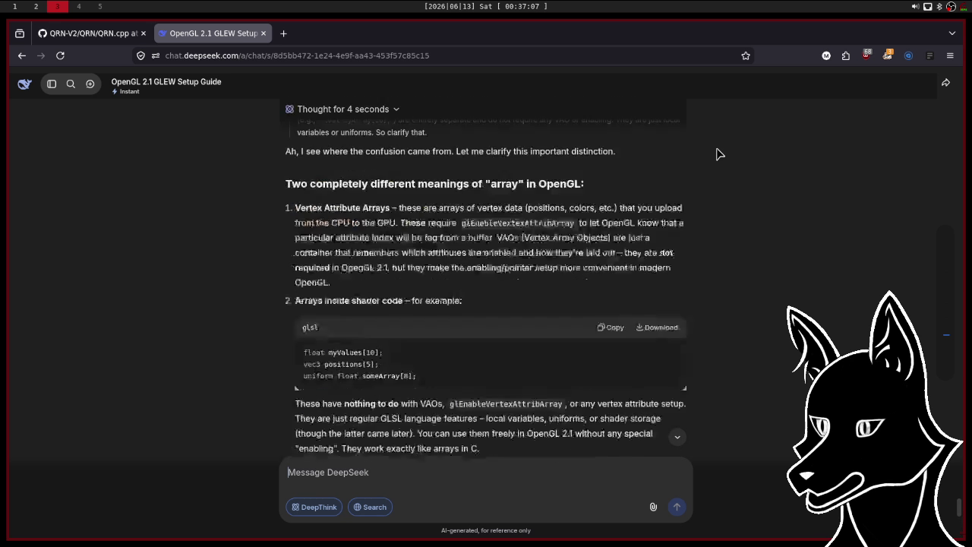
{"action": "scroll", "coordinate": [717, 152], "scroll_direction": "up", "scroll_amount": 10}
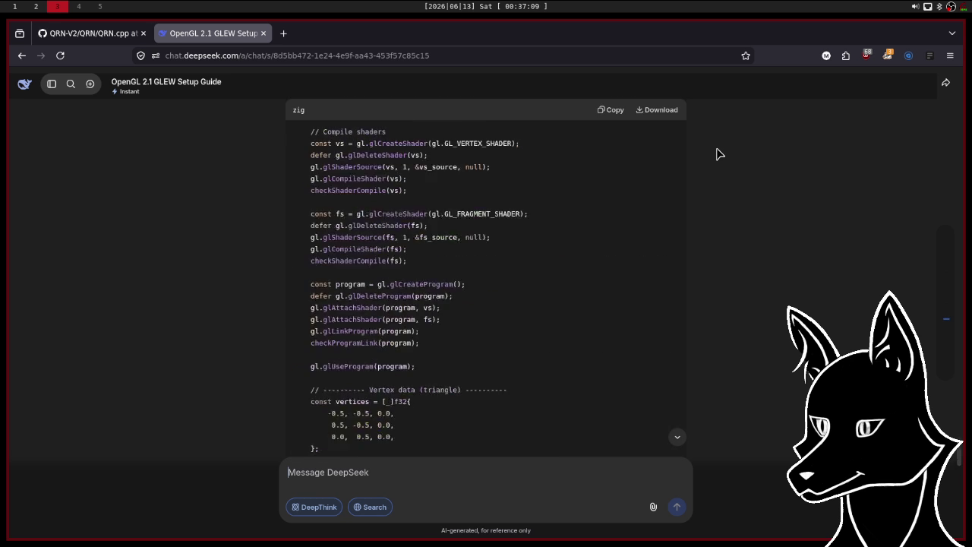
{"action": "scroll", "coordinate": [719, 154], "scroll_direction": "down", "scroll_amount": 5}
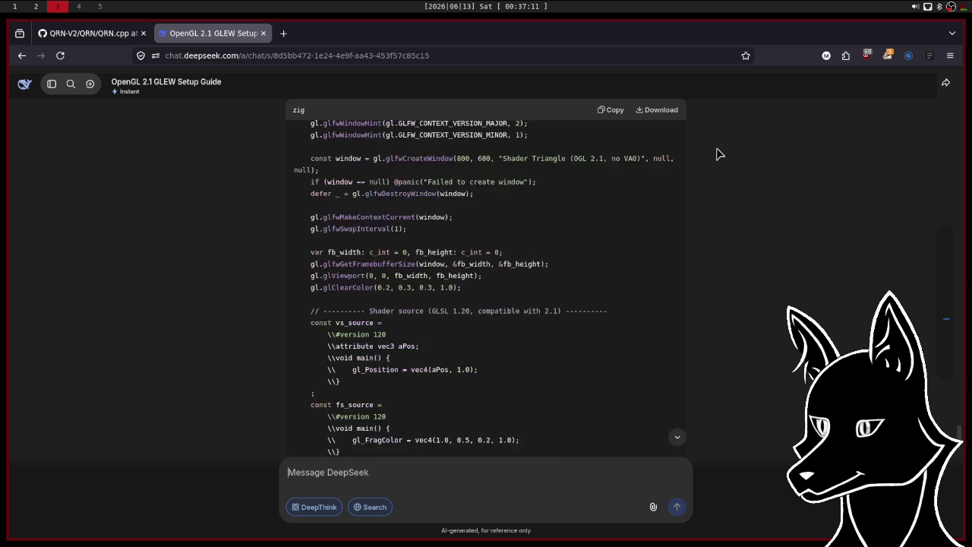
{"action": "scroll", "coordinate": [719, 154], "scroll_direction": "up", "scroll_amount": 2}
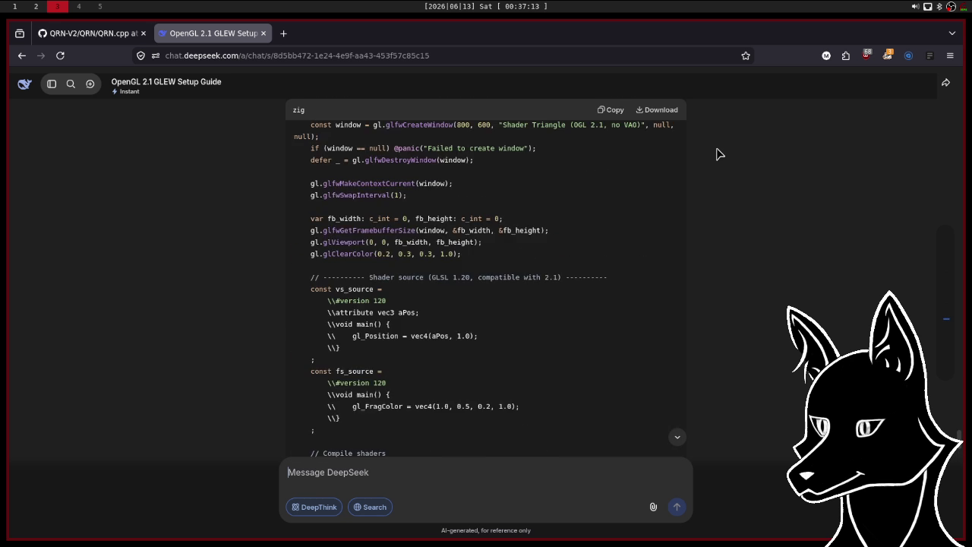
{"action": "scroll", "coordinate": [719, 154], "scroll_direction": "down", "scroll_amount": 2}
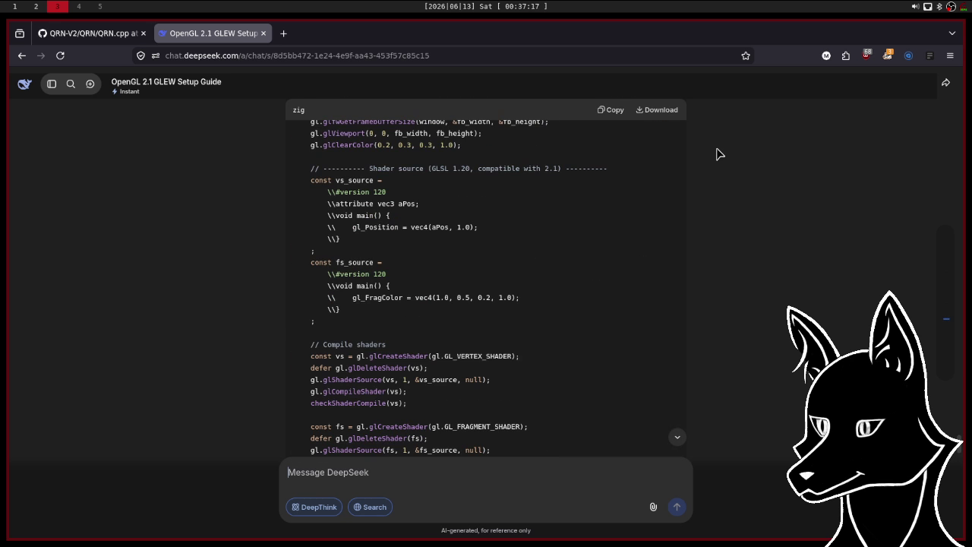
{"action": "scroll", "coordinate": [719, 154], "scroll_direction": "up", "scroll_amount": 1}
{"action": "scroll", "coordinate": [719, 154], "scroll_direction": "down", "scroll_amount": 2}
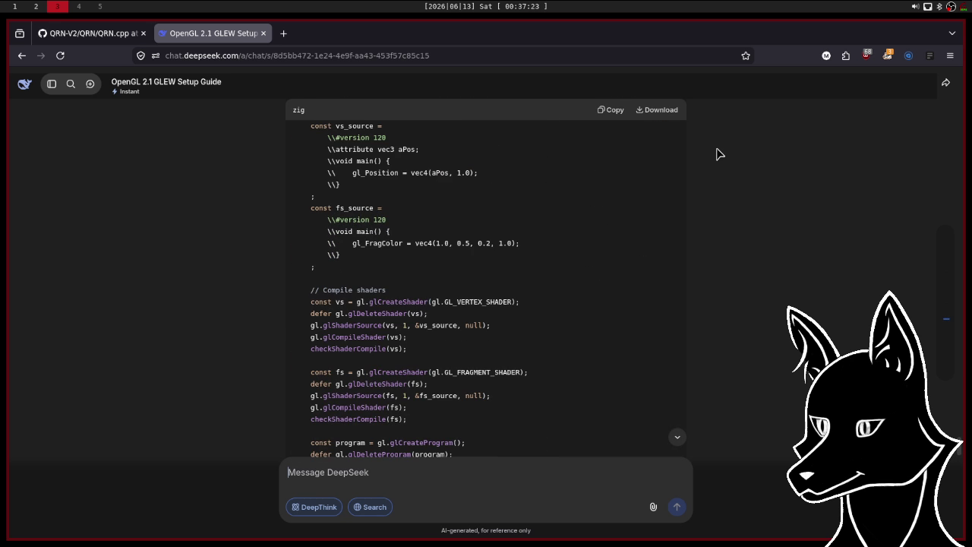
{"action": "scroll", "coordinate": [719, 154], "scroll_direction": "down", "scroll_amount": 1}
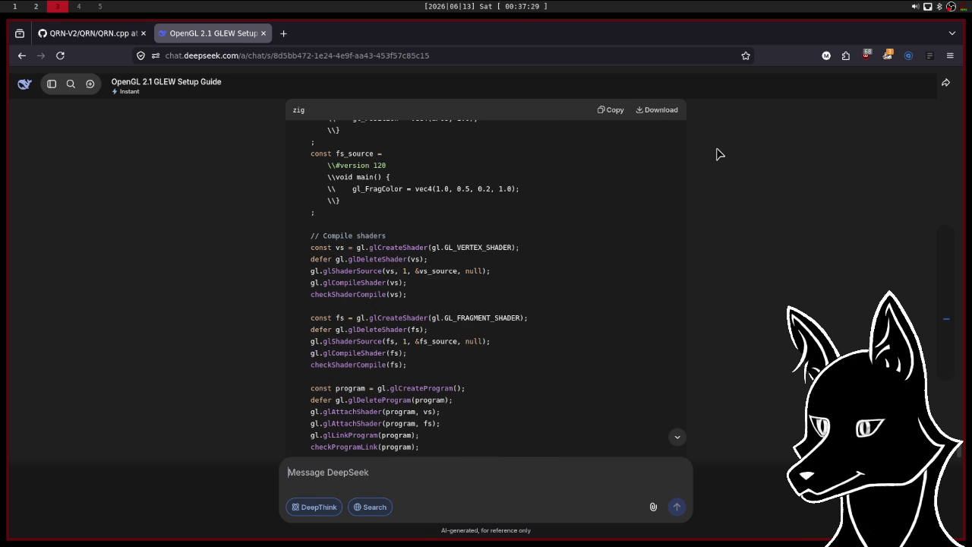
{"action": "scroll", "coordinate": [719, 154], "scroll_direction": "down", "scroll_amount": 6}
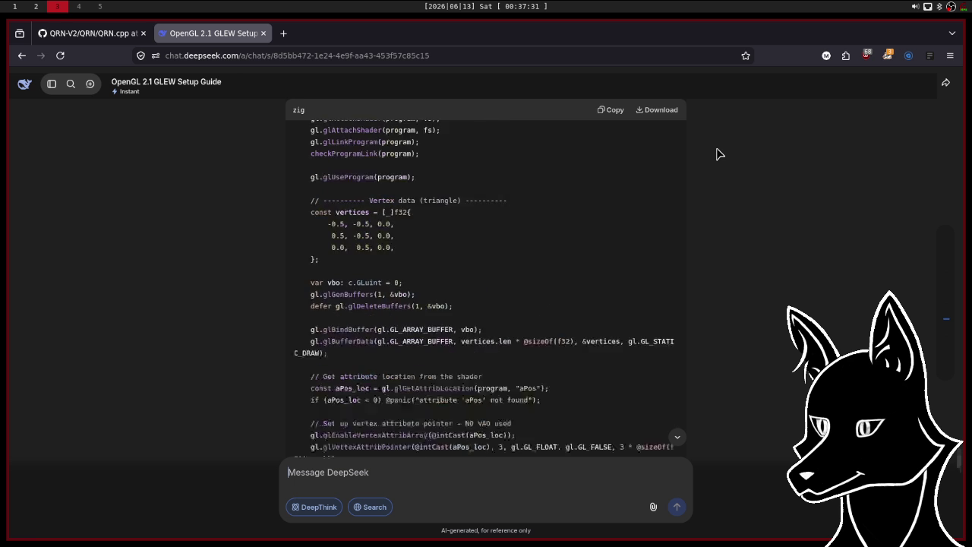
{"action": "scroll", "coordinate": [719, 154], "scroll_direction": "down", "scroll_amount": 4}
{"action": "scroll", "coordinate": [720, 154], "scroll_direction": "down", "scroll_amount": 2}
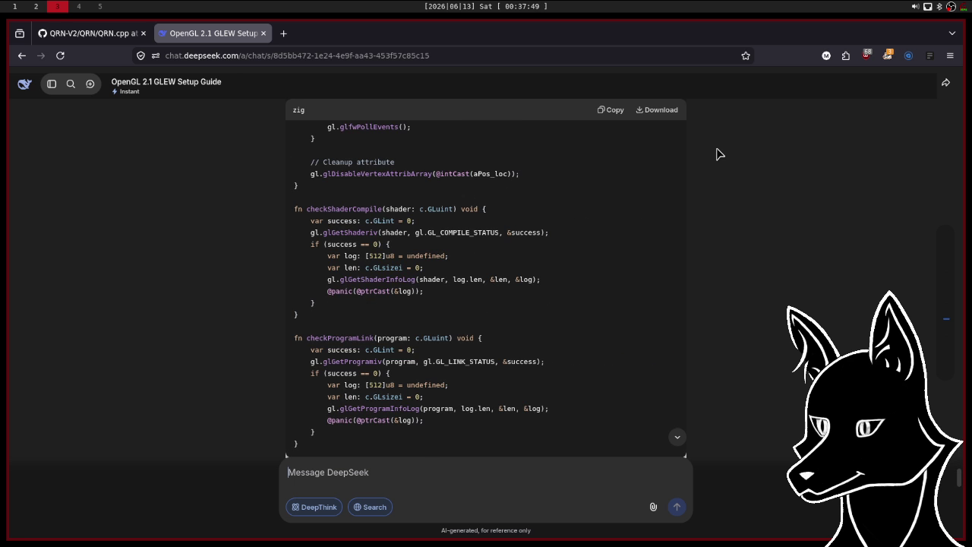
{"action": "scroll", "coordinate": [720, 154], "scroll_direction": "up", "scroll_amount": 5}
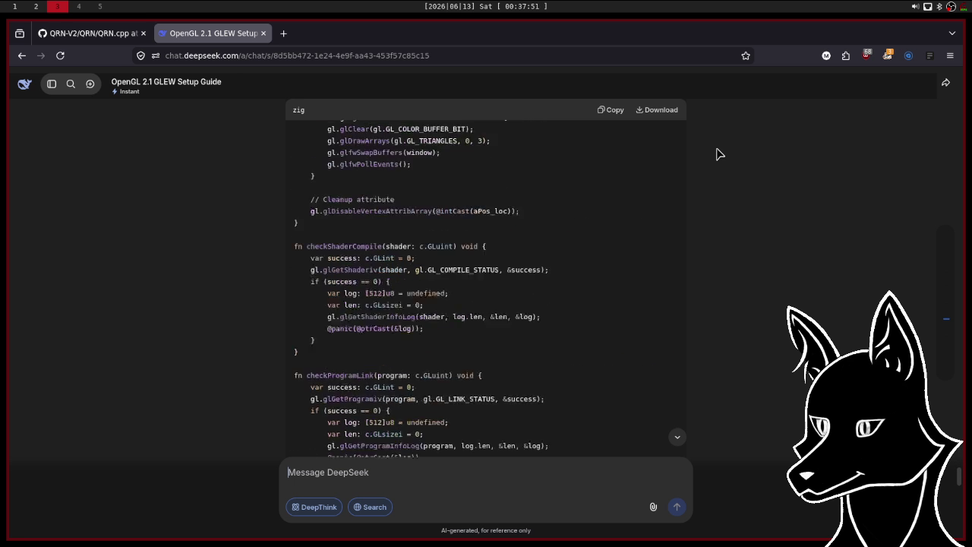
{"action": "scroll", "coordinate": [721, 155], "scroll_direction": "up", "scroll_amount": 6}
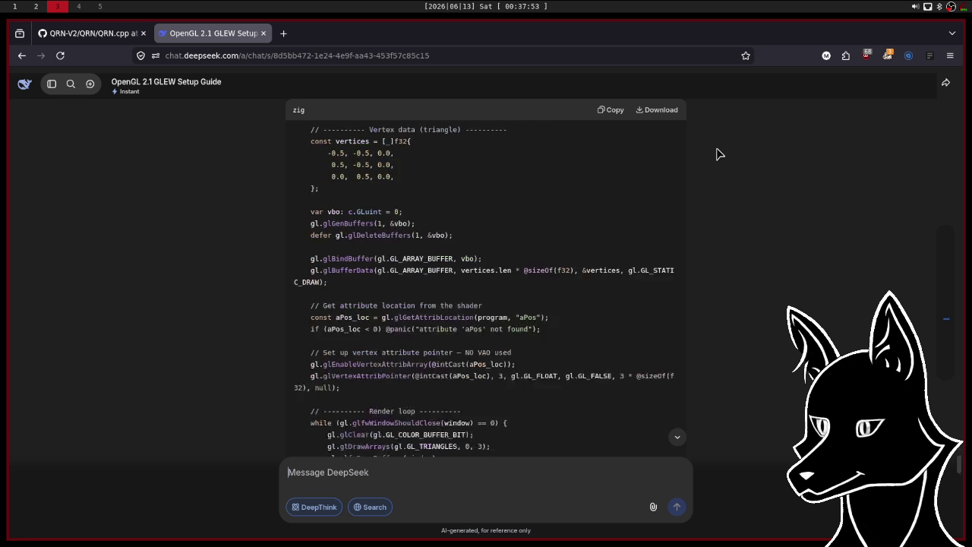
{"action": "scroll", "coordinate": [720, 155], "scroll_direction": "up", "scroll_amount": 8}
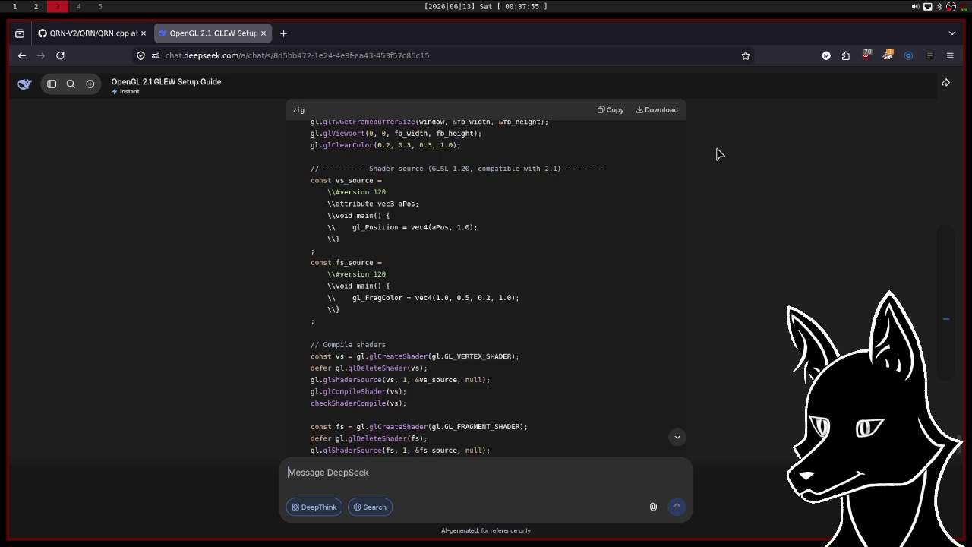
{"action": "scroll", "coordinate": [720, 155], "scroll_direction": "up", "scroll_amount": 1}
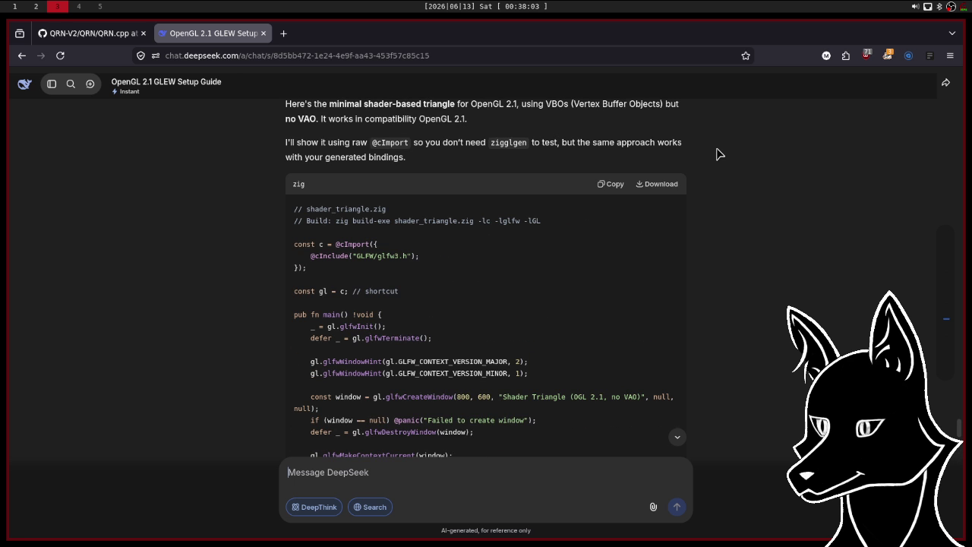
{"action": "scroll", "coordinate": [720, 154], "scroll_direction": "up", "scroll_amount": 1}
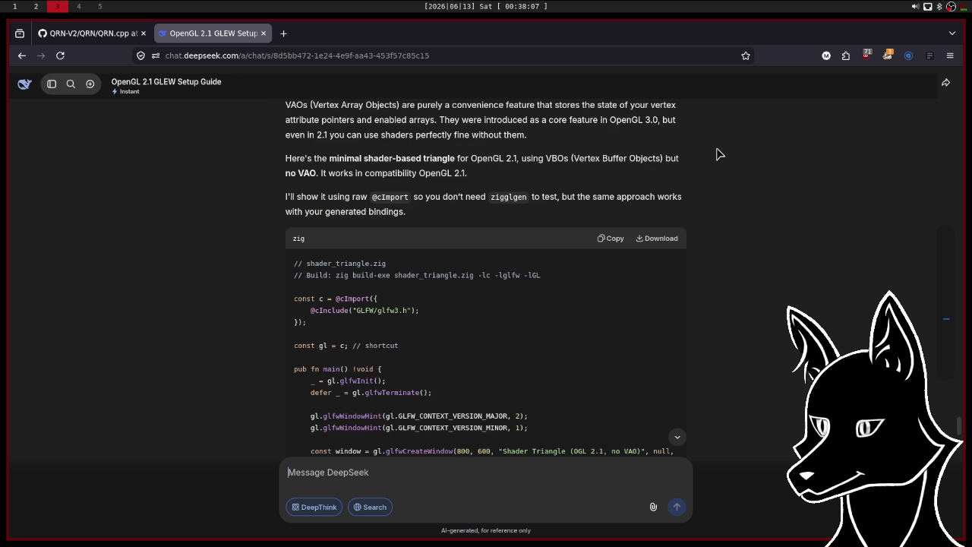
{"action": "scroll", "coordinate": [720, 154], "scroll_direction": "up", "scroll_amount": 1}
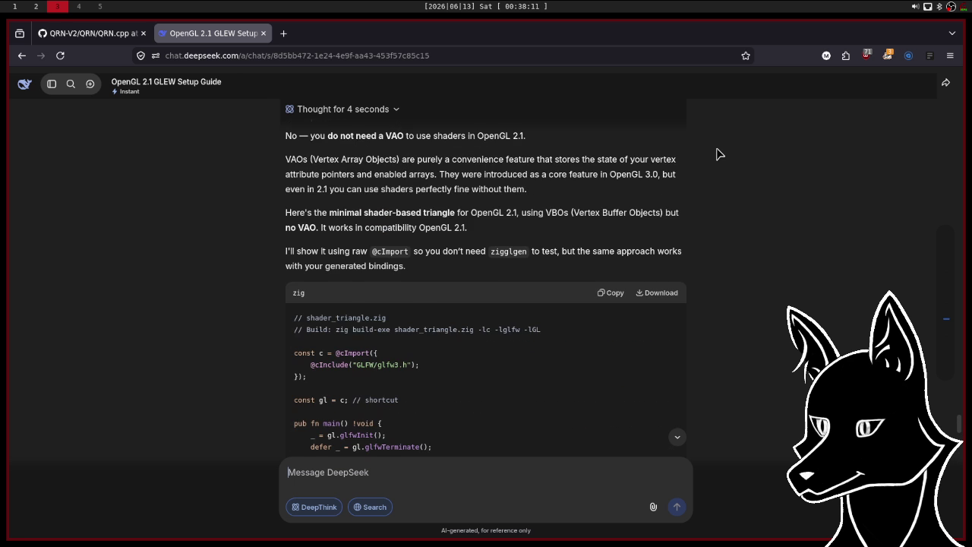
{"action": "scroll", "coordinate": [720, 154], "scroll_direction": "up", "scroll_amount": 1}
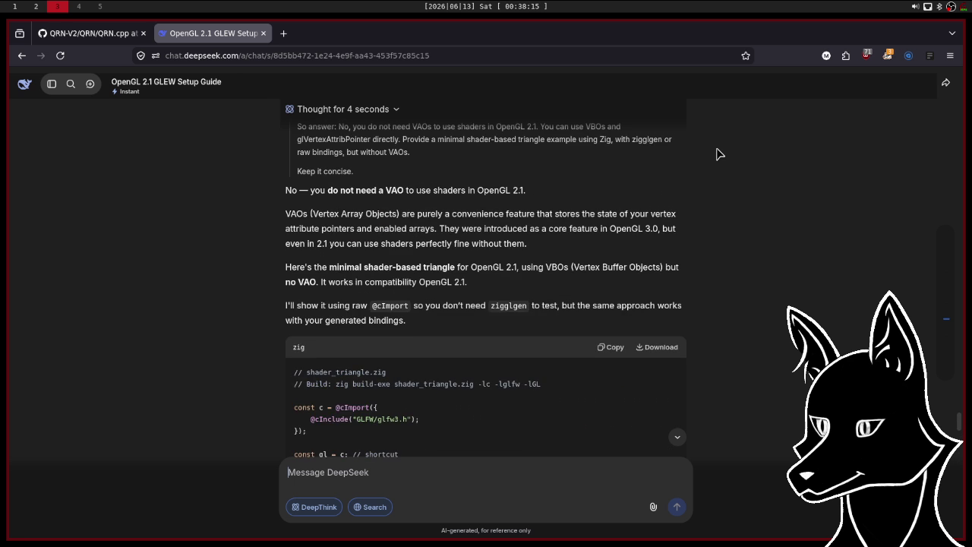
{"action": "scroll", "coordinate": [720, 154], "scroll_direction": "down", "scroll_amount": 1}
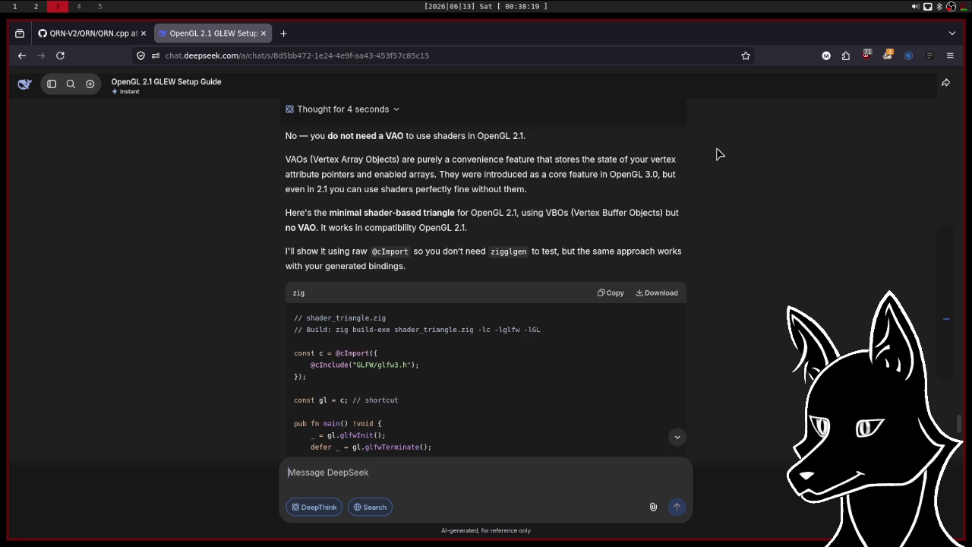
{"action": "scroll", "coordinate": [720, 154], "scroll_direction": "down", "scroll_amount": 2}
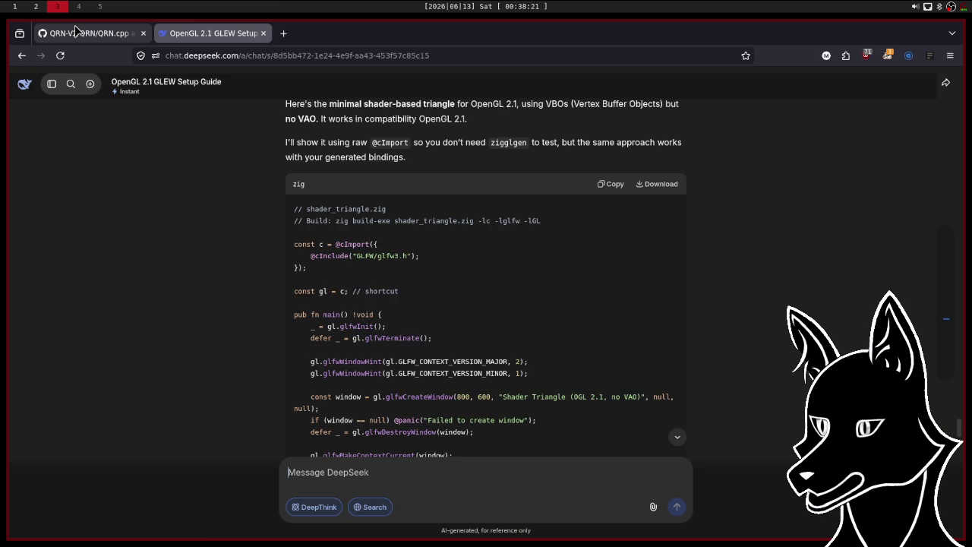
Switch to QRN.cpp on GitHub and review lines 889–980 around the Window constructor's VAO setup.
{"action": "left_click", "coordinate": [69, 34]}
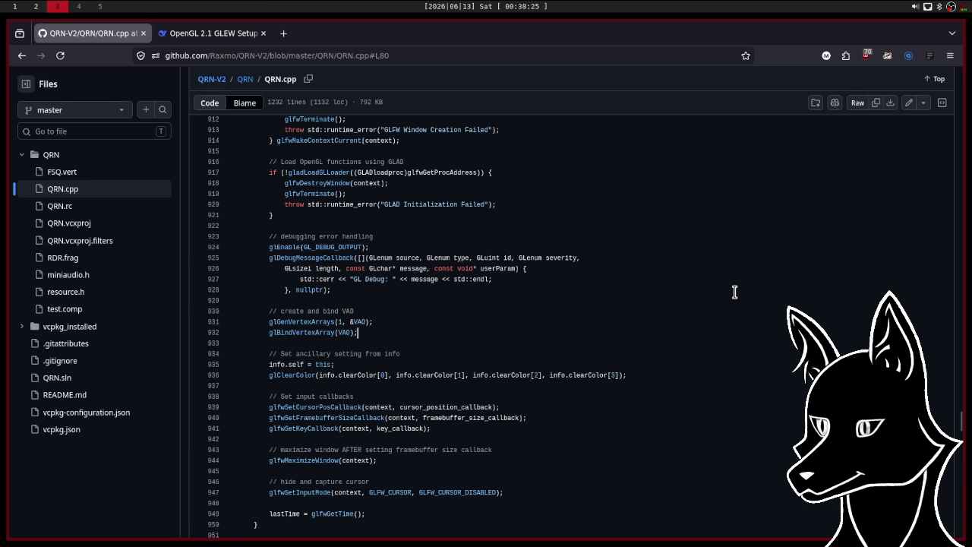
{"action": "scroll", "coordinate": [735, 292], "scroll_direction": "down", "scroll_amount": 2}
{"action": "scroll", "coordinate": [735, 292], "scroll_direction": "down", "scroll_amount": 7}
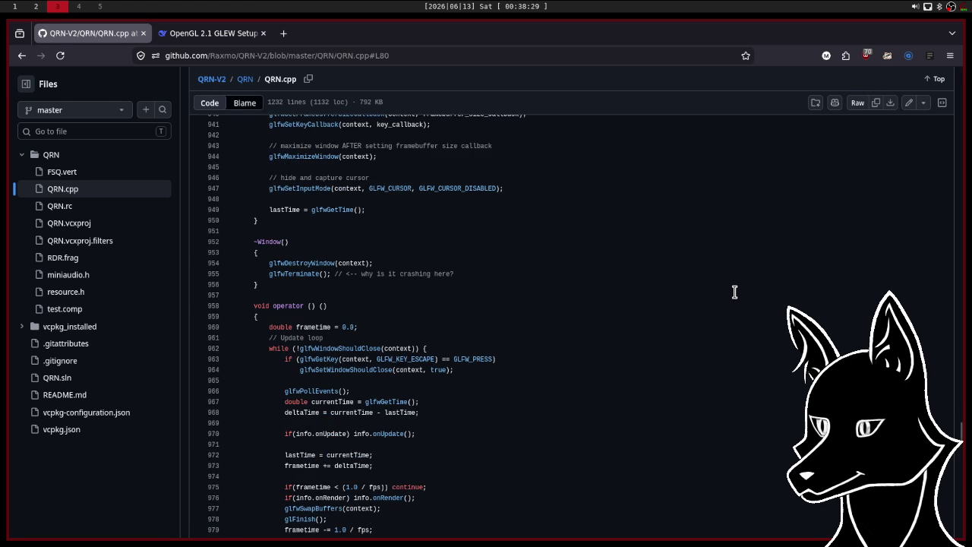
{"action": "scroll", "coordinate": [735, 292], "scroll_direction": "down", "scroll_amount": 7}
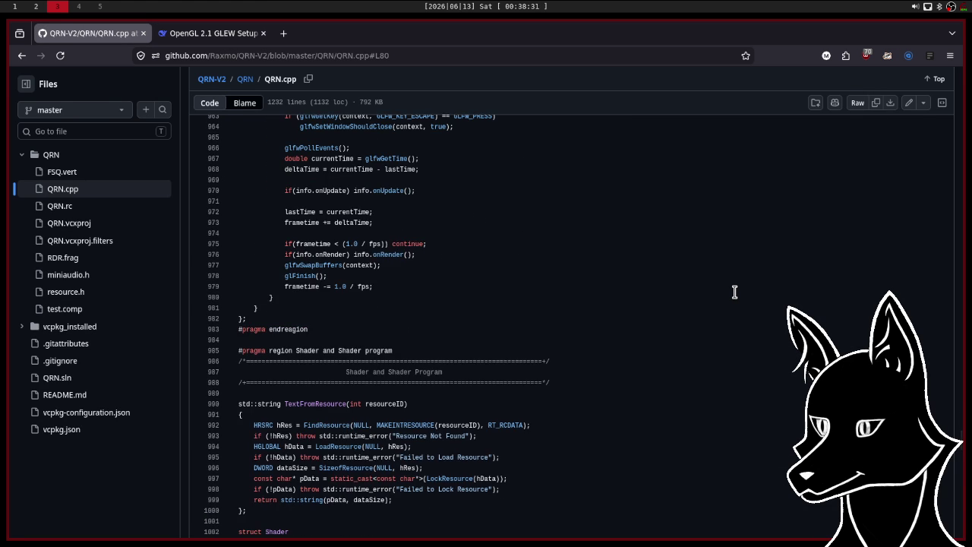
{"action": "scroll", "coordinate": [734, 292], "scroll_direction": "up", "scroll_amount": 19}
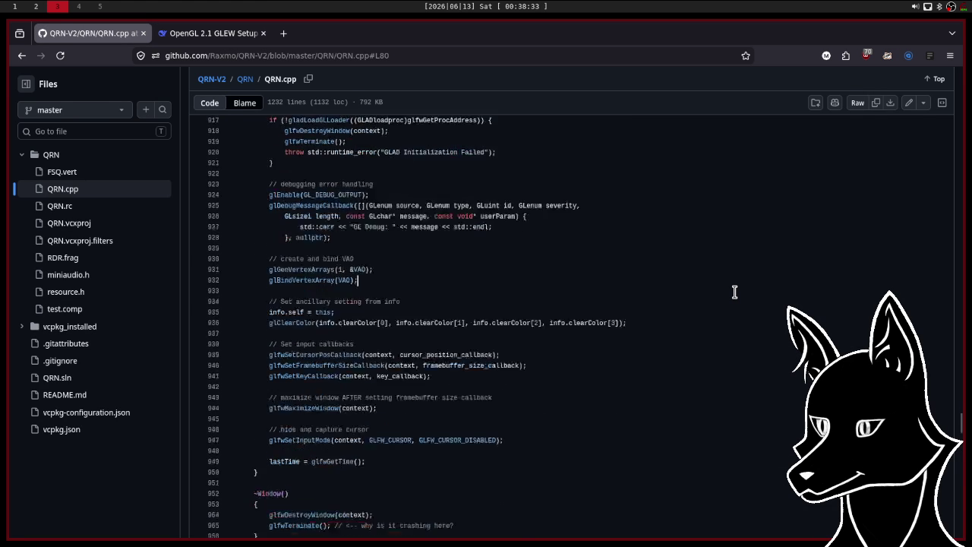
{"action": "scroll", "coordinate": [735, 291], "scroll_direction": "up", "scroll_amount": 6}
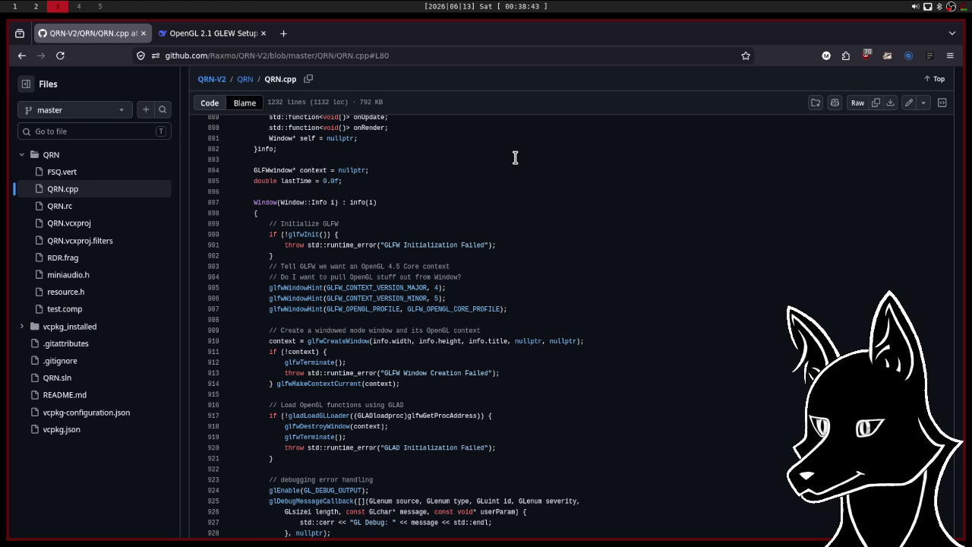
{"action": "scroll", "coordinate": [515, 157], "scroll_direction": "up", "scroll_amount": 2}
{"action": "scroll", "coordinate": [515, 157], "scroll_direction": "down", "scroll_amount": 3}
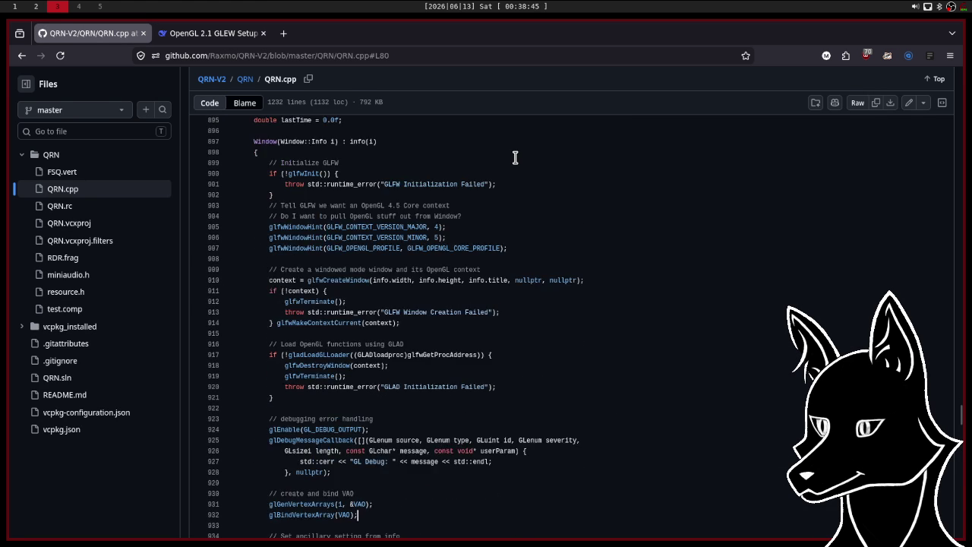
{"action": "scroll", "coordinate": [515, 157], "scroll_direction": "down", "scroll_amount": 4}
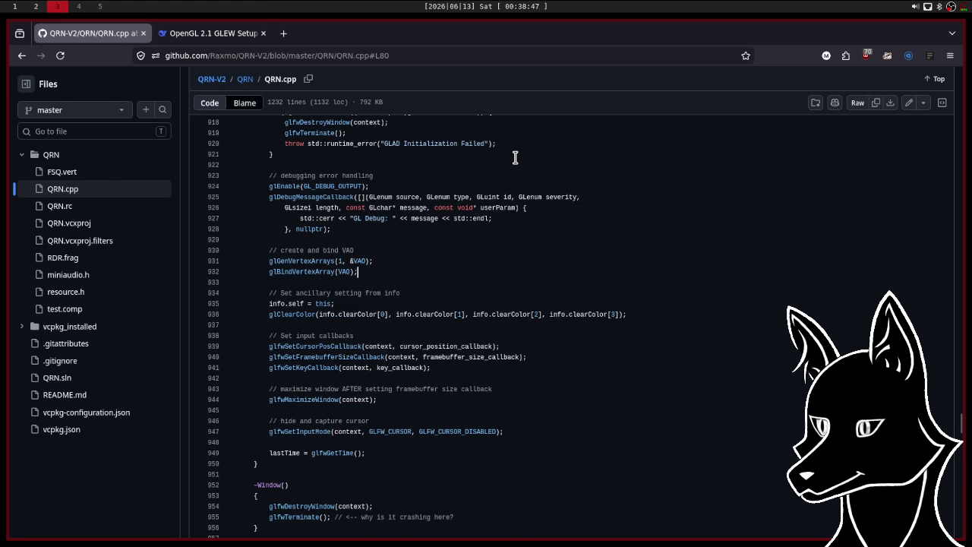
{"action": "scroll", "coordinate": [515, 157], "scroll_direction": "up", "scroll_amount": 3}
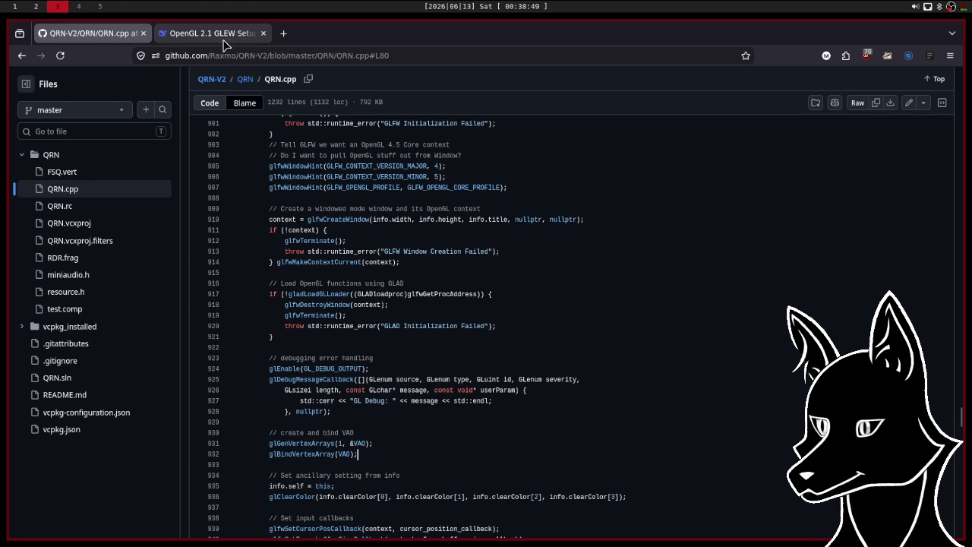
Return to the DeepSeek chat and read the Zig triangle's shader compilation code.
{"action": "left_click", "coordinate": [223, 39]}
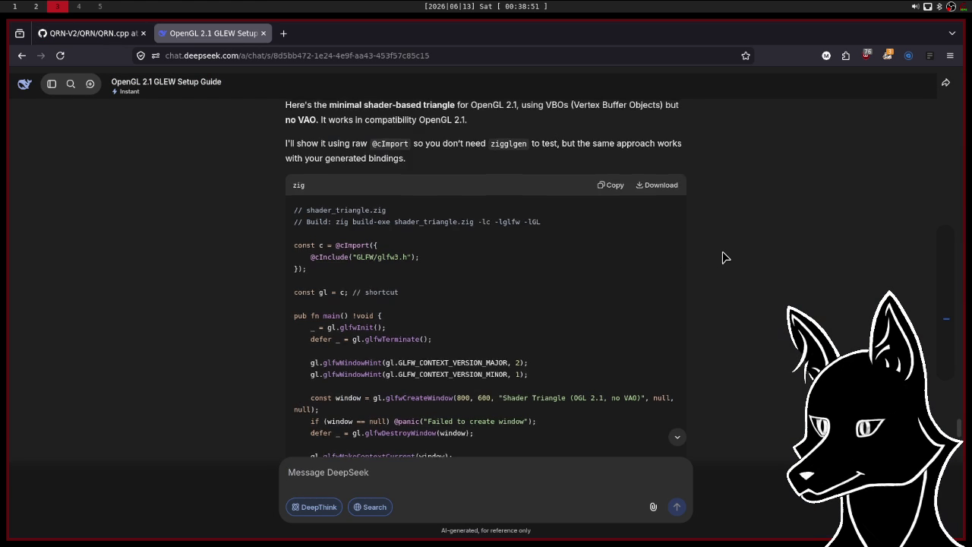
{"action": "scroll", "coordinate": [723, 257], "scroll_direction": "up", "scroll_amount": 2}
{"action": "scroll", "coordinate": [724, 257], "scroll_direction": "down", "scroll_amount": 1}
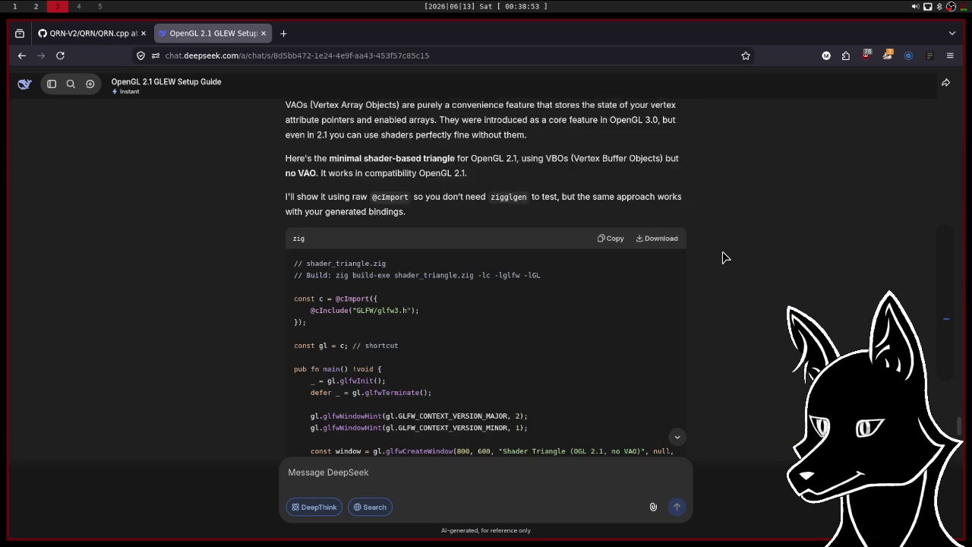
{"action": "scroll", "coordinate": [724, 257], "scroll_direction": "down", "scroll_amount": 2}
{"action": "scroll", "coordinate": [724, 257], "scroll_direction": "down", "scroll_amount": 2}
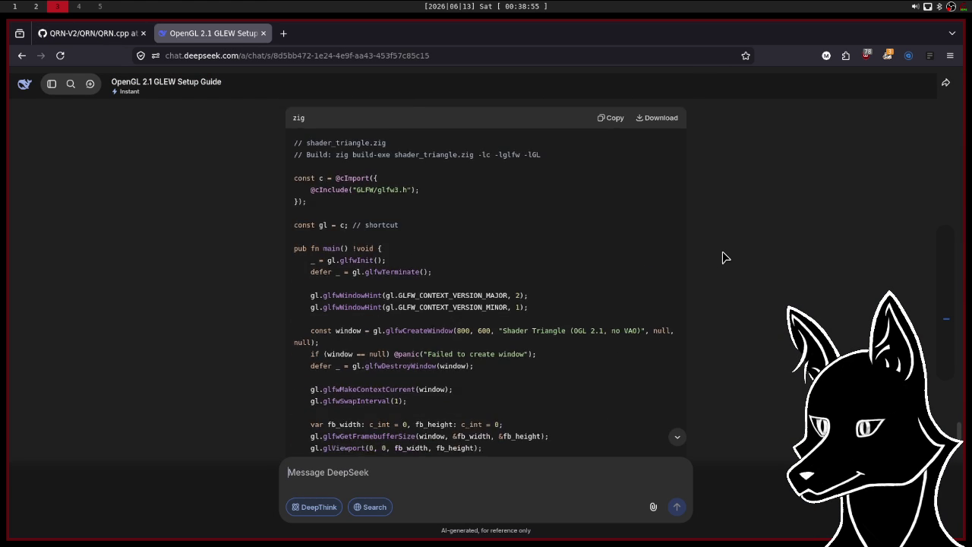
{"action": "scroll", "coordinate": [724, 257], "scroll_direction": "down", "scroll_amount": 2}
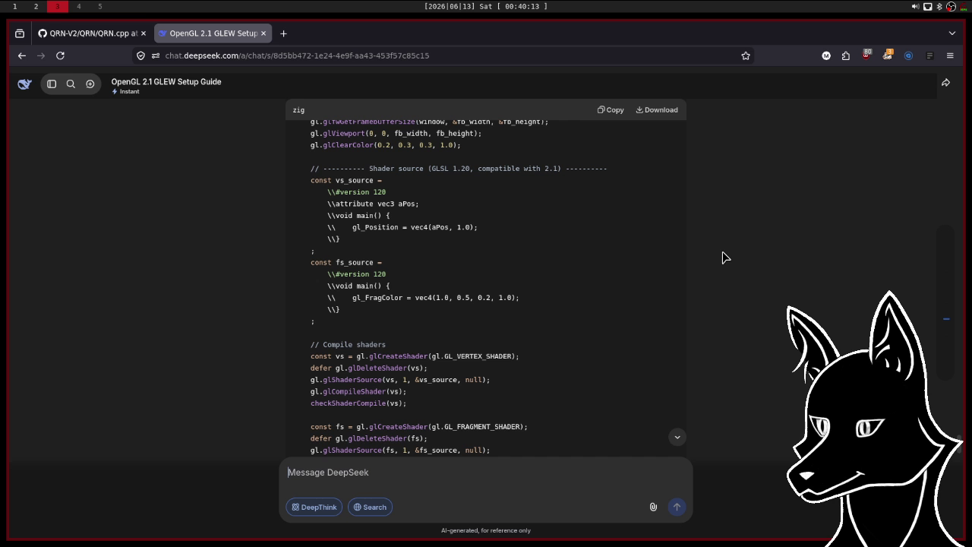
Read the vertex data, VBO and no-VAO attribute setup, then go back to QRN.cpp.
{"action": "scroll", "coordinate": [593, 260], "scroll_direction": "down", "scroll_amount": 3}
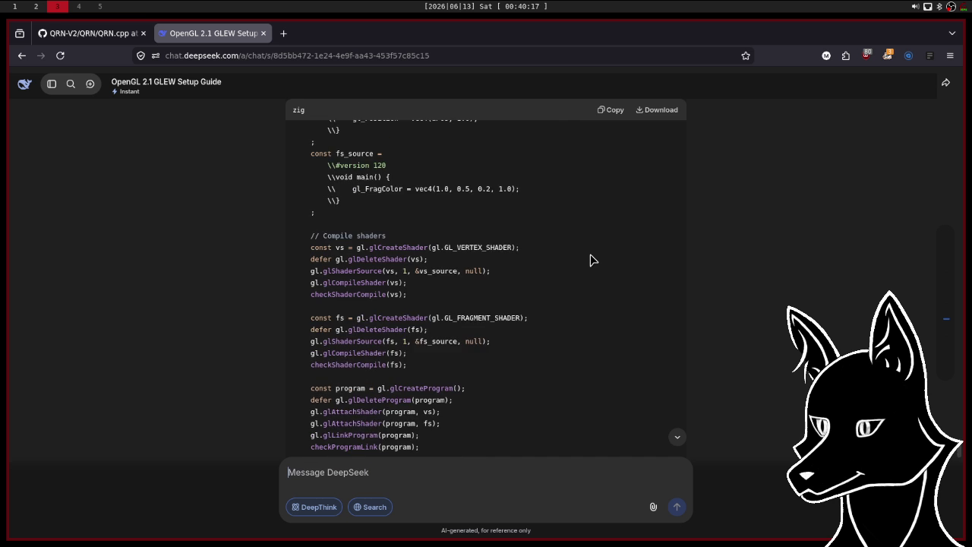
{"action": "scroll", "coordinate": [593, 260], "scroll_direction": "down", "scroll_amount": 2}
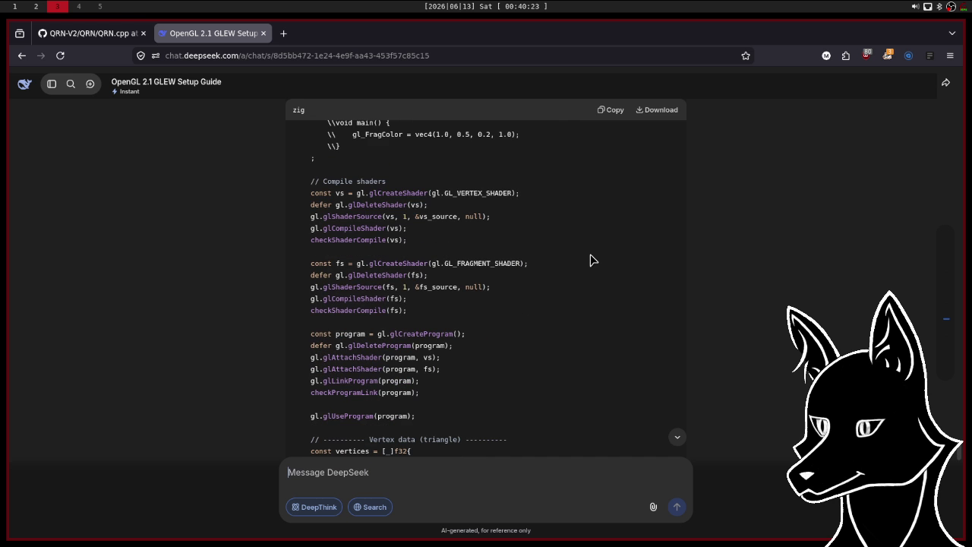
{"action": "scroll", "coordinate": [593, 260], "scroll_direction": "down", "scroll_amount": 2}
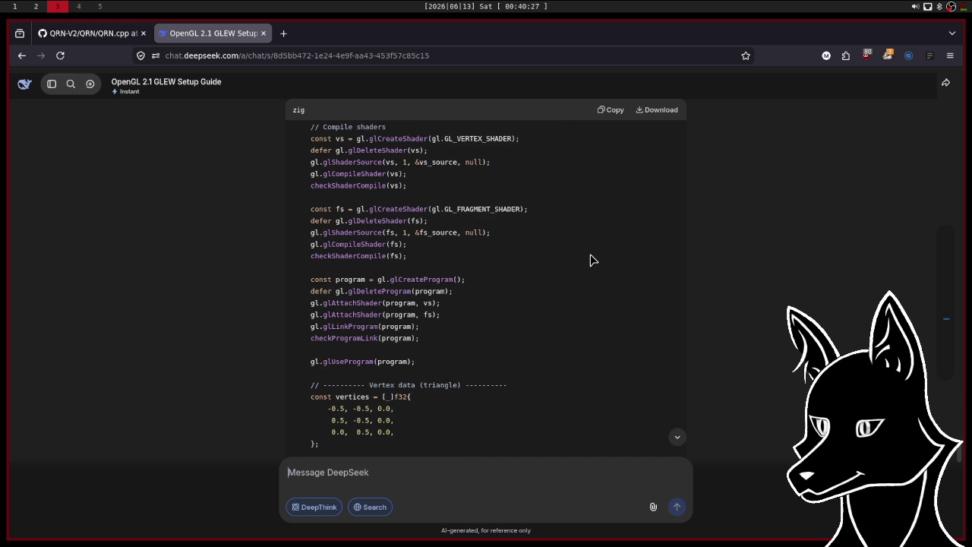
{"action": "scroll", "coordinate": [593, 260], "scroll_direction": "up", "scroll_amount": 8}
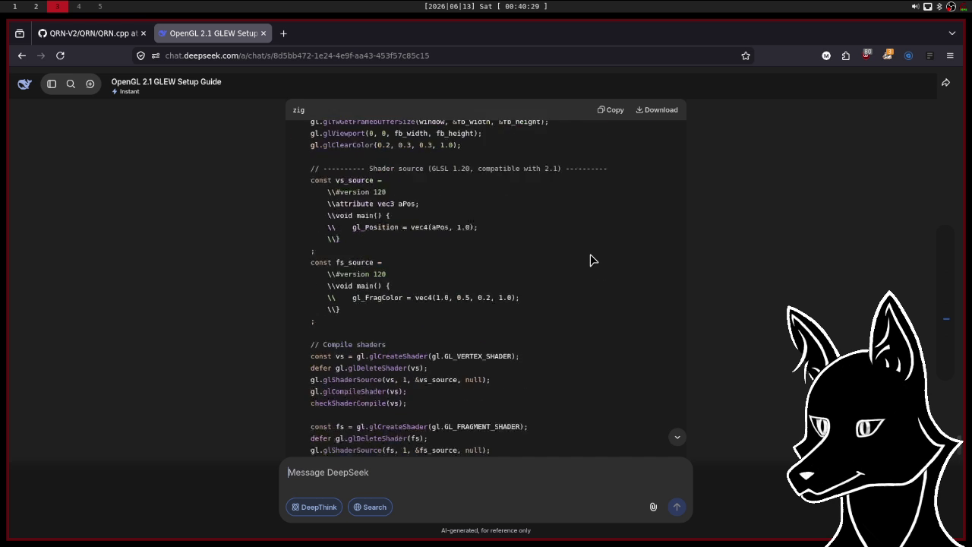
{"action": "scroll", "coordinate": [594, 260], "scroll_direction": "up", "scroll_amount": 3}
{"action": "scroll", "coordinate": [594, 260], "scroll_direction": "down", "scroll_amount": 1}
{"action": "scroll", "coordinate": [593, 260], "scroll_direction": "down", "scroll_amount": 8}
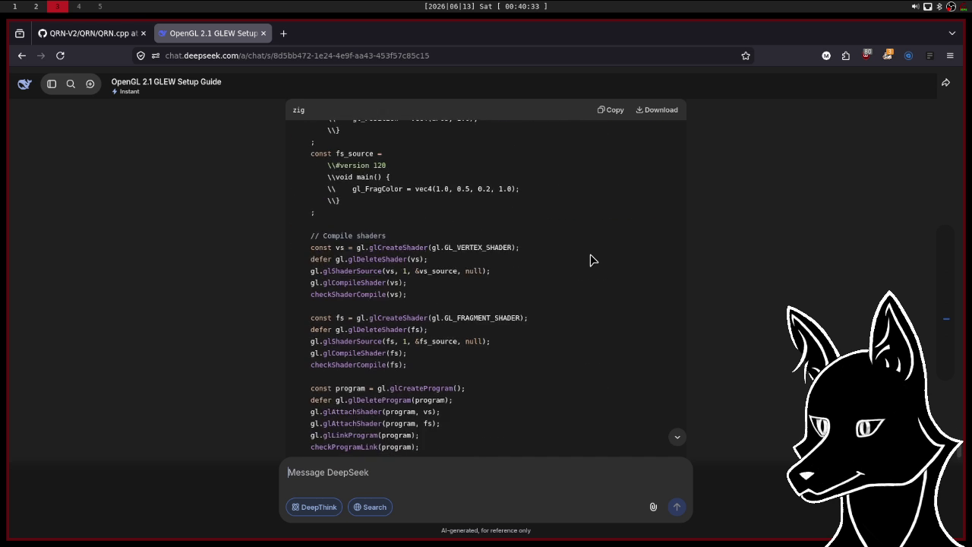
{"action": "scroll", "coordinate": [593, 260], "scroll_direction": "down", "scroll_amount": 1}
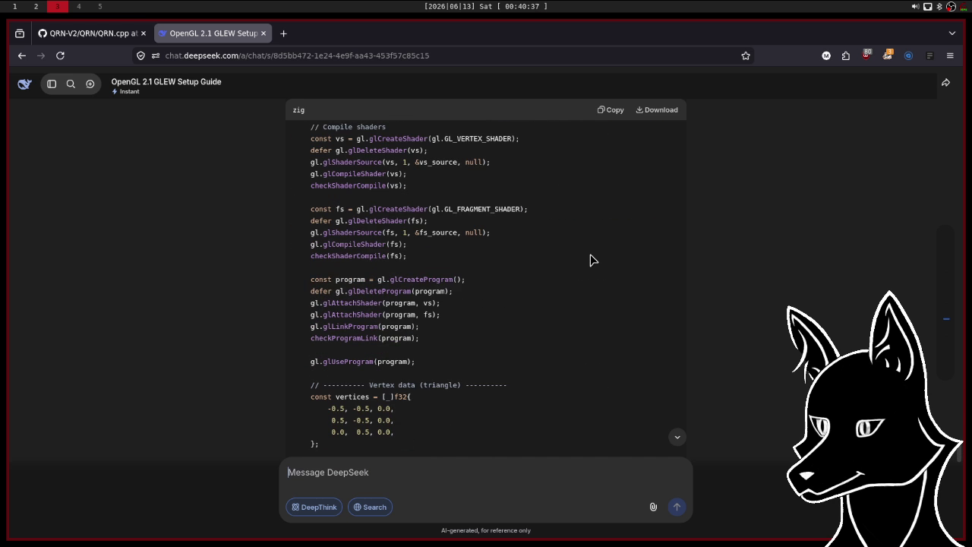
{"action": "scroll", "coordinate": [594, 260], "scroll_direction": "down", "scroll_amount": 1}
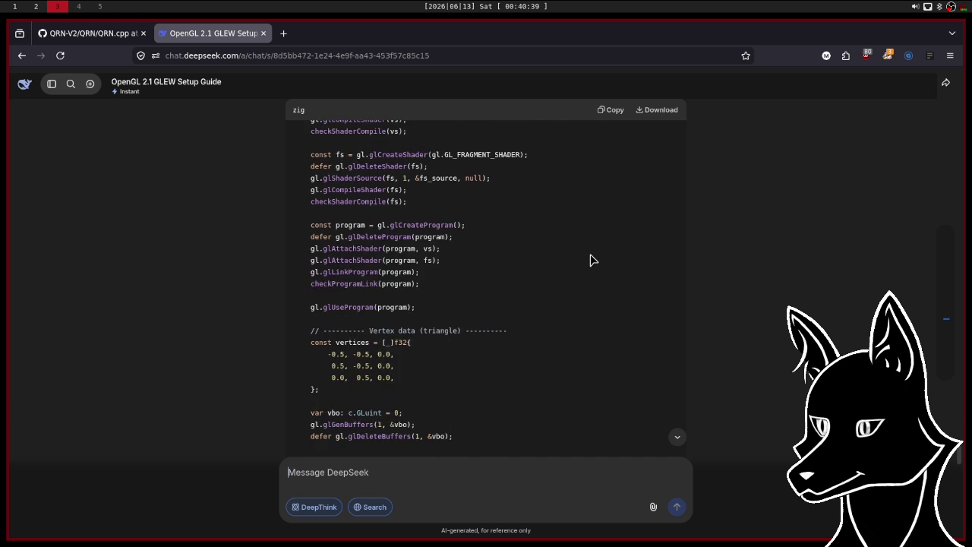
{"action": "scroll", "coordinate": [593, 260], "scroll_direction": "down", "scroll_amount": 3}
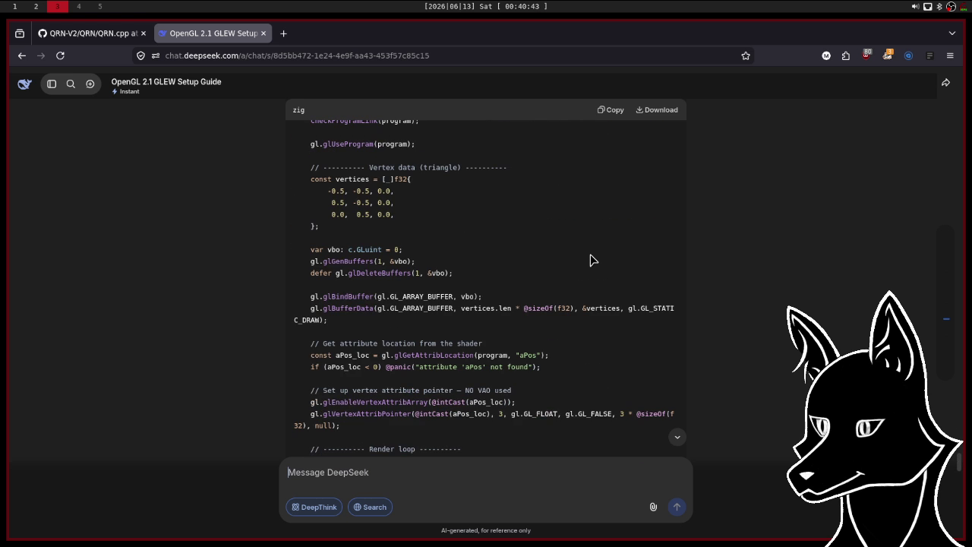
{"action": "scroll", "coordinate": [594, 260], "scroll_direction": "up", "scroll_amount": 1}
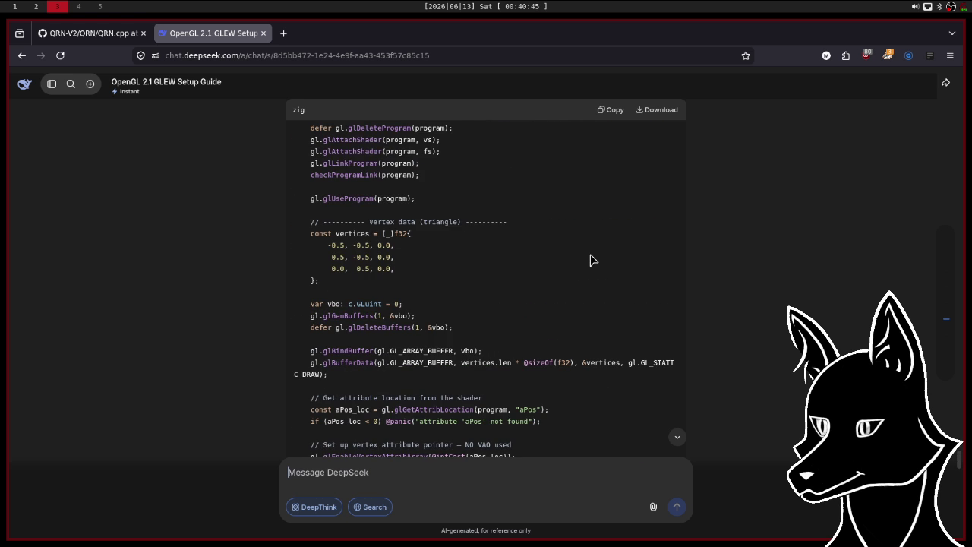
{"action": "scroll", "coordinate": [593, 260], "scroll_direction": "up", "scroll_amount": 1}
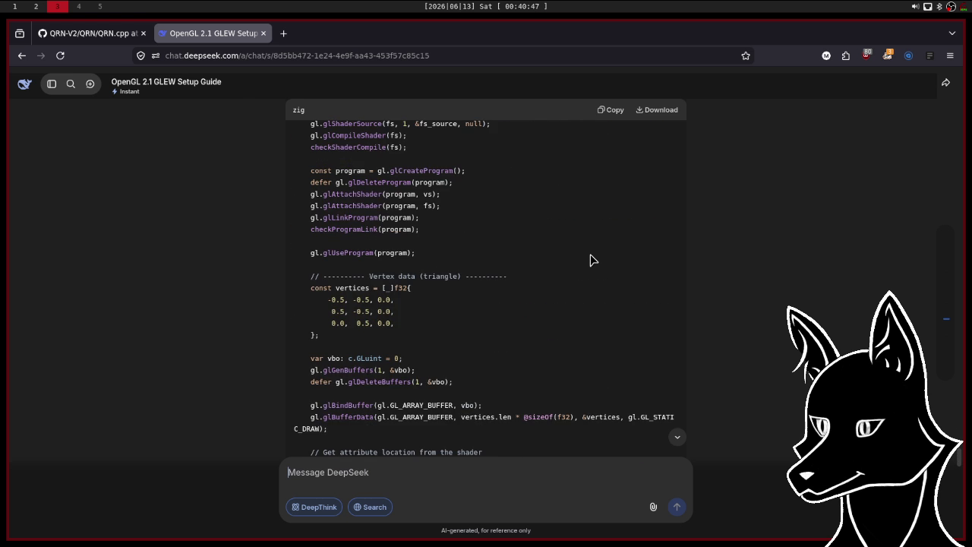
{"action": "scroll", "coordinate": [591, 261], "scroll_direction": "down", "scroll_amount": 1}
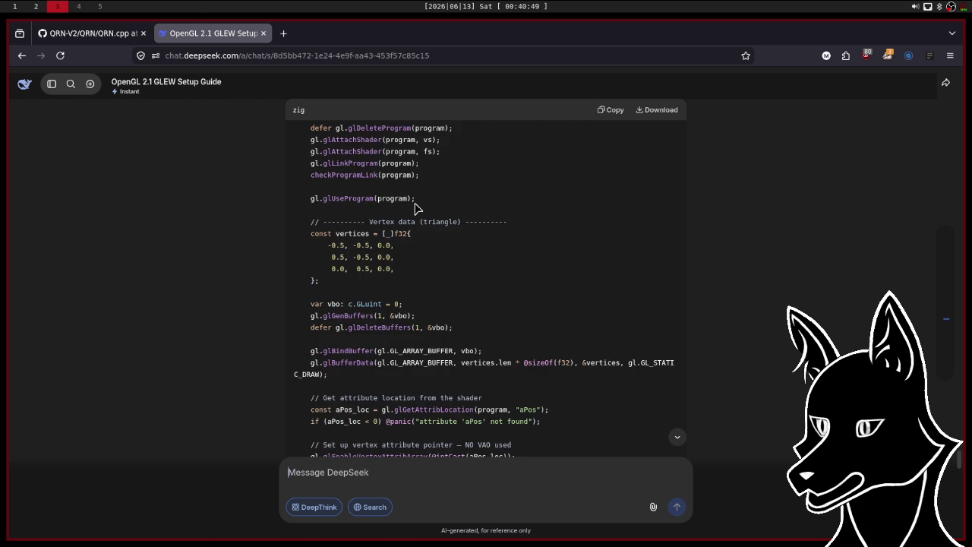
{"action": "left_click", "coordinate": [91, 33]}
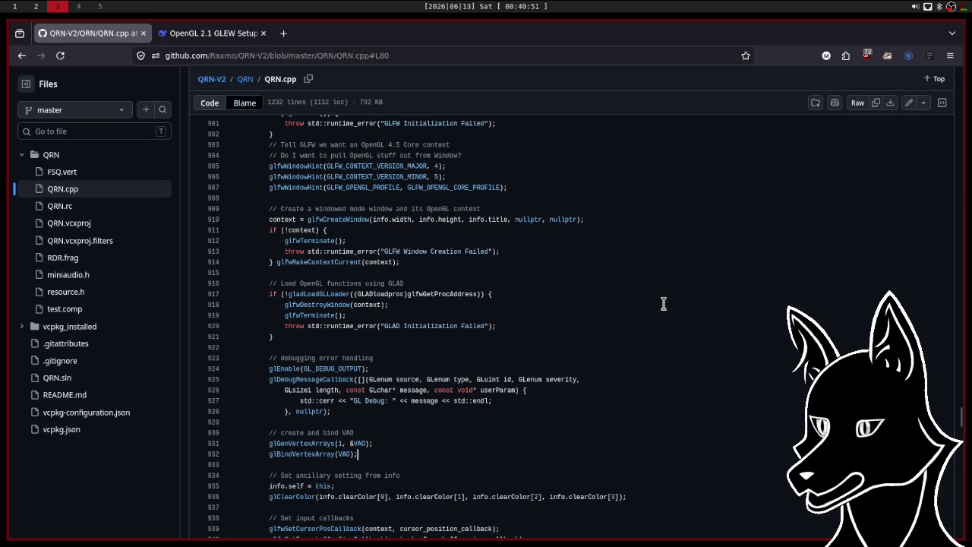
Scroll QRN.cpp up and back down until the create-and-bind VAO lines 930–932 are visible.
{"action": "scroll", "coordinate": [664, 303], "scroll_direction": "down", "scroll_amount": 5}
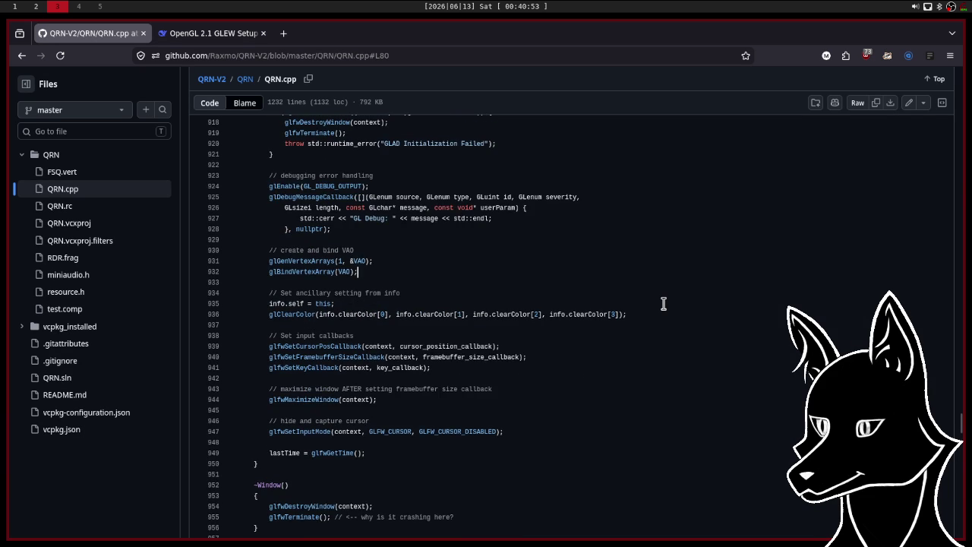
{"action": "scroll", "coordinate": [664, 303], "scroll_direction": "up", "scroll_amount": 7}
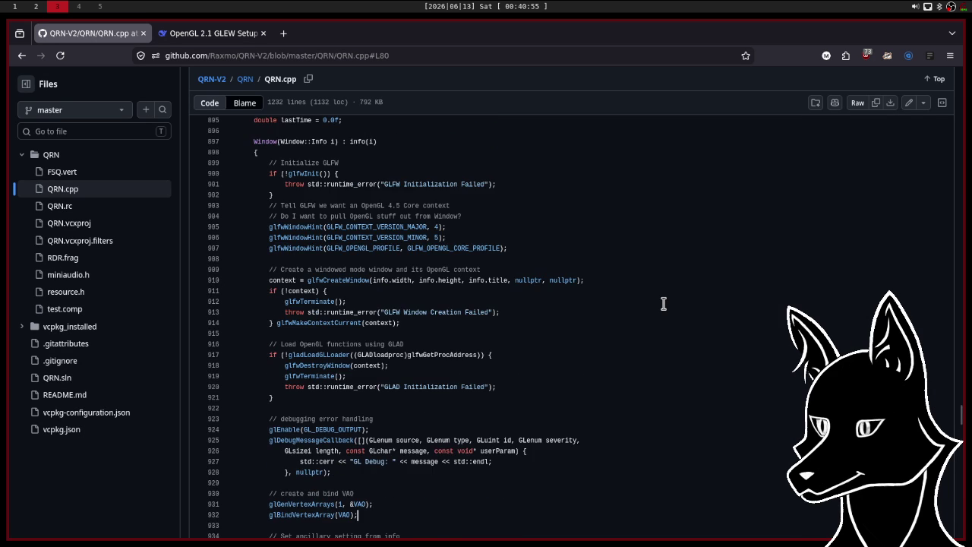
{"action": "scroll", "coordinate": [663, 303], "scroll_direction": "up", "scroll_amount": 5}
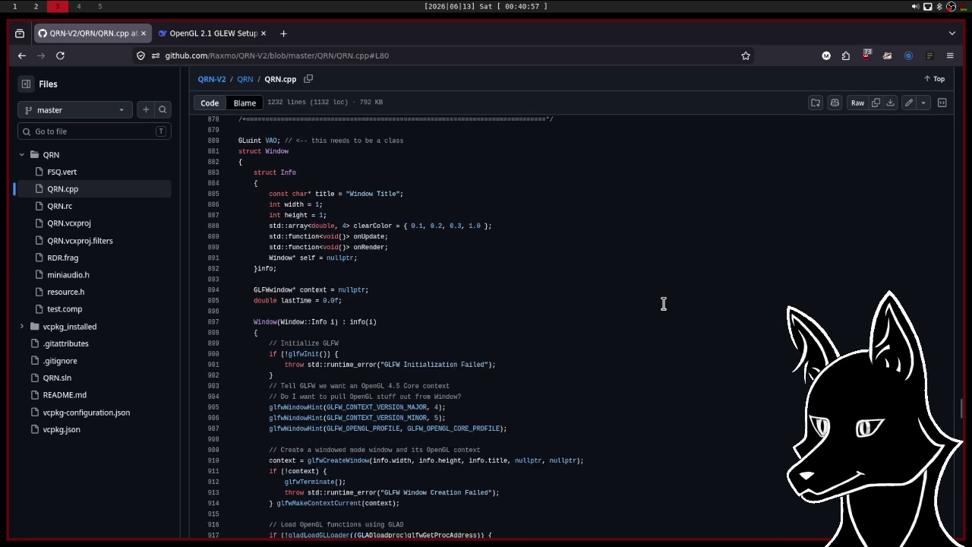
{"action": "scroll", "coordinate": [664, 303], "scroll_direction": "up", "scroll_amount": 7}
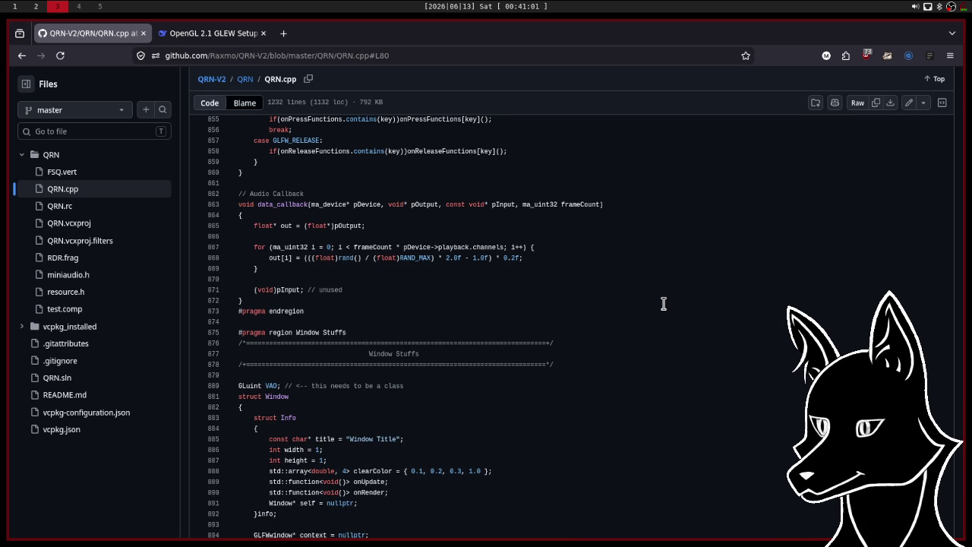
{"action": "scroll", "coordinate": [663, 303], "scroll_direction": "up", "scroll_amount": 12}
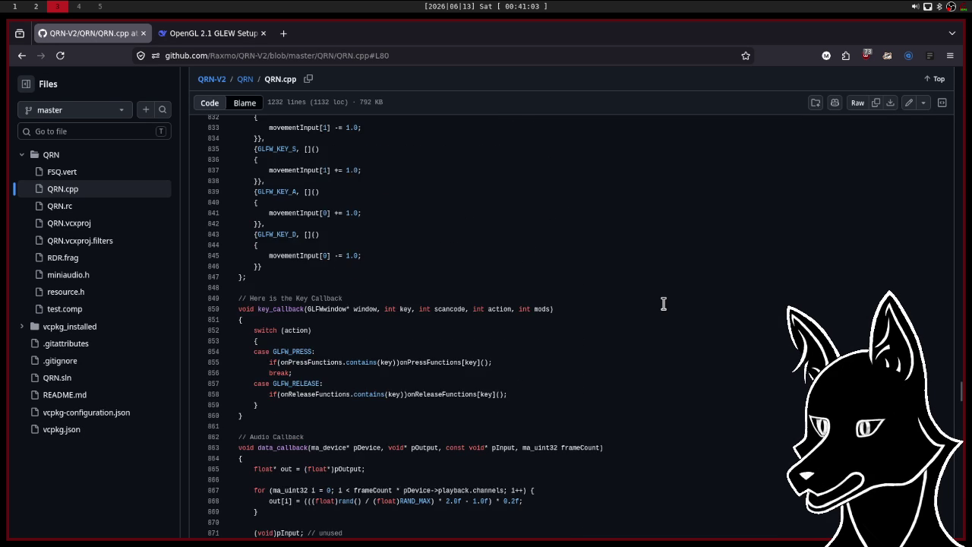
{"action": "scroll", "coordinate": [663, 304], "scroll_direction": "up", "scroll_amount": 13}
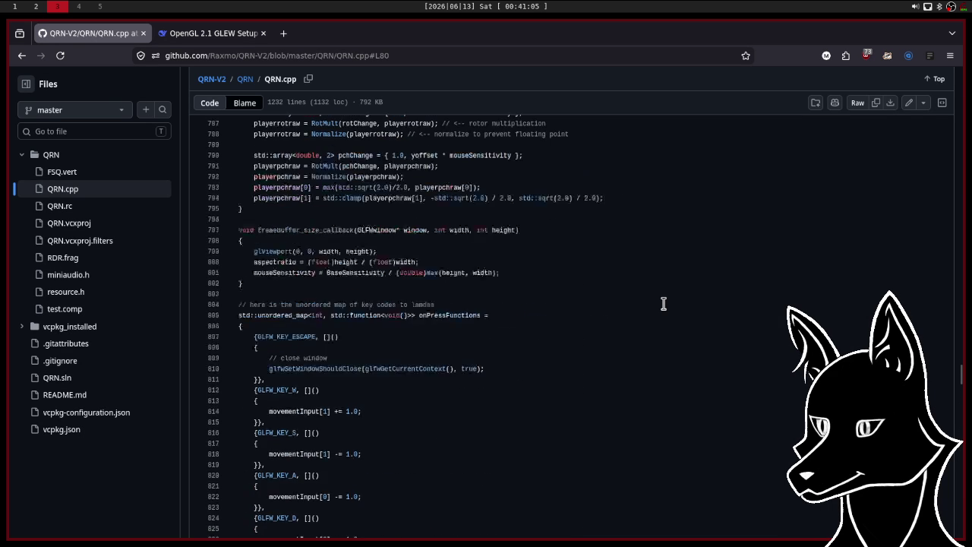
{"action": "scroll", "coordinate": [663, 303], "scroll_direction": "up", "scroll_amount": 11}
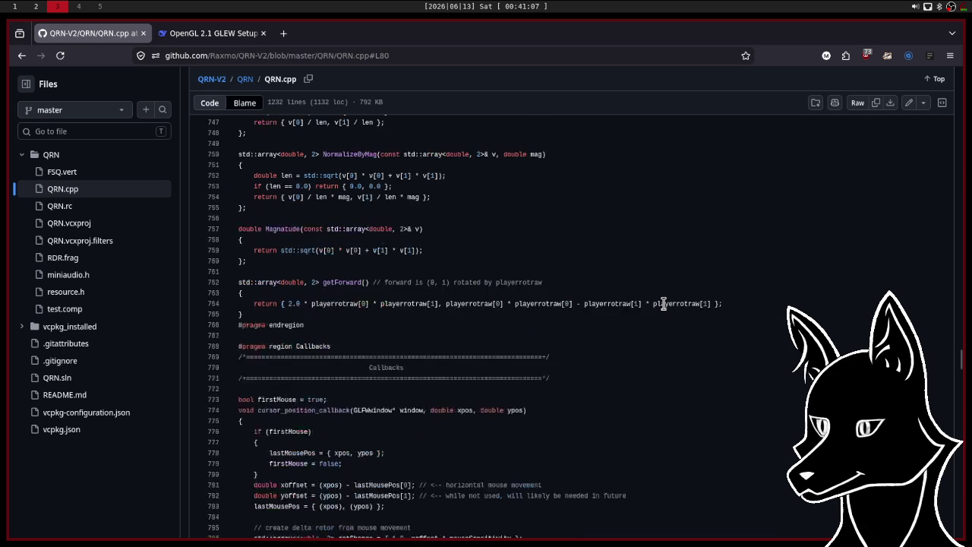
{"action": "scroll", "coordinate": [663, 303], "scroll_direction": "up", "scroll_amount": 17}
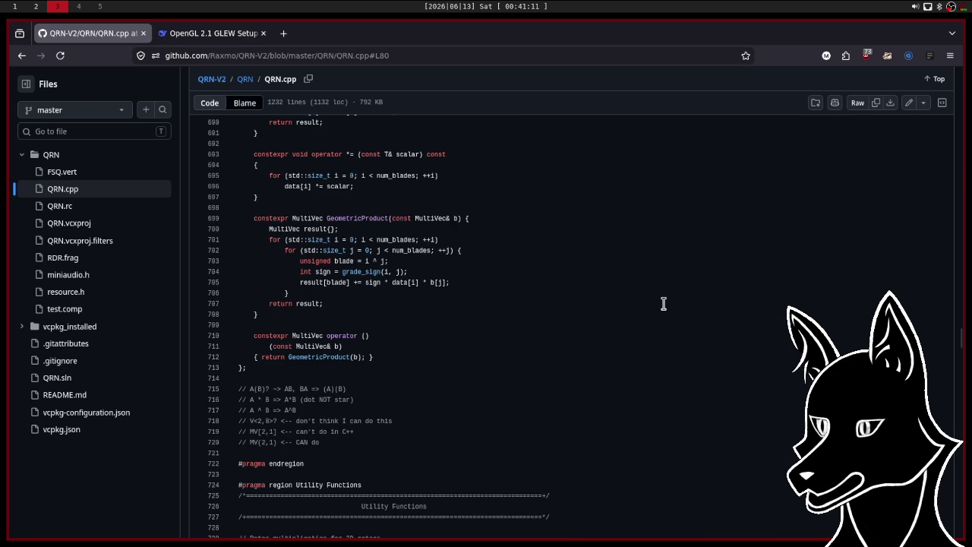
{"action": "scroll", "coordinate": [663, 303], "scroll_direction": "up", "scroll_amount": 4}
{"action": "scroll", "coordinate": [663, 303], "scroll_direction": "up", "scroll_amount": 20}
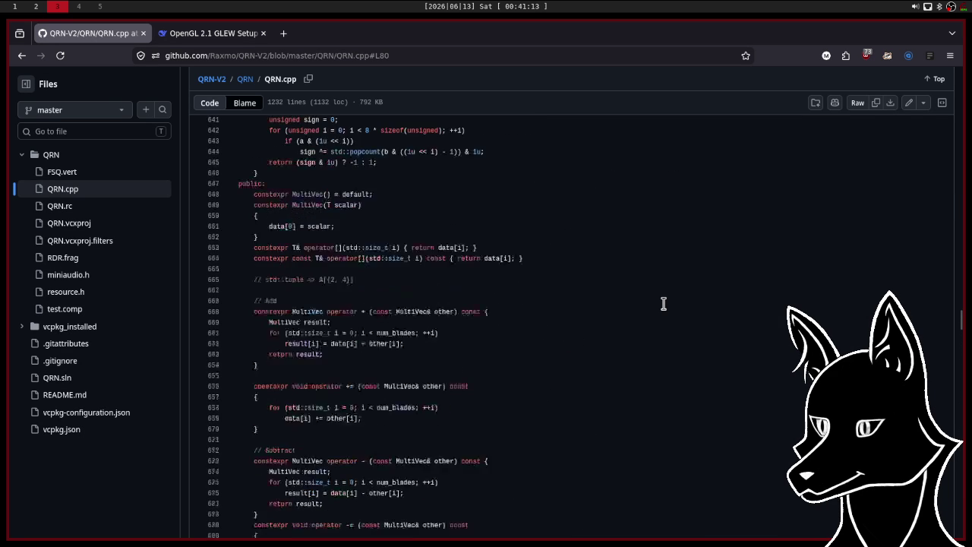
{"action": "scroll", "coordinate": [663, 303], "scroll_direction": "up", "scroll_amount": 15}
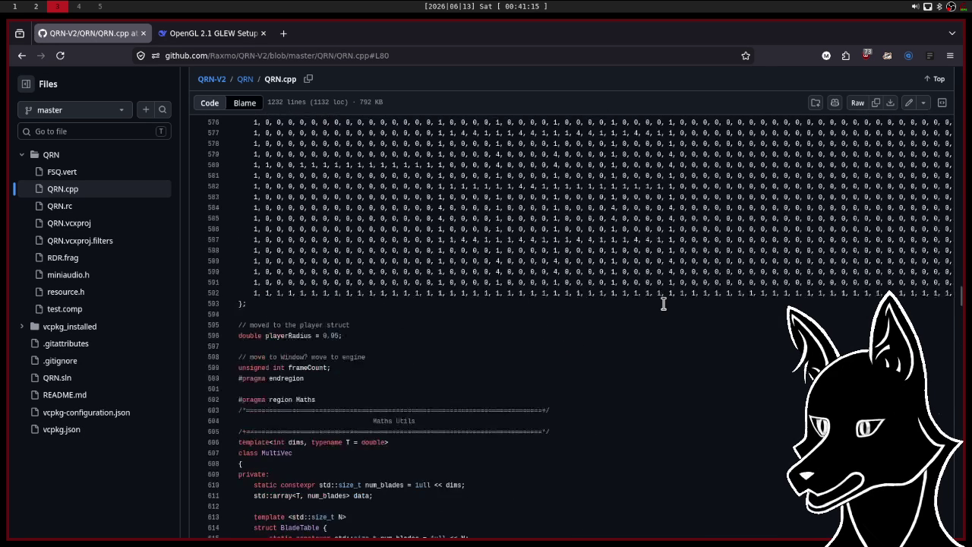
{"action": "scroll", "coordinate": [663, 303], "scroll_direction": "down", "scroll_amount": 13}
{"action": "scroll", "coordinate": [663, 303], "scroll_direction": "down", "scroll_amount": 20}
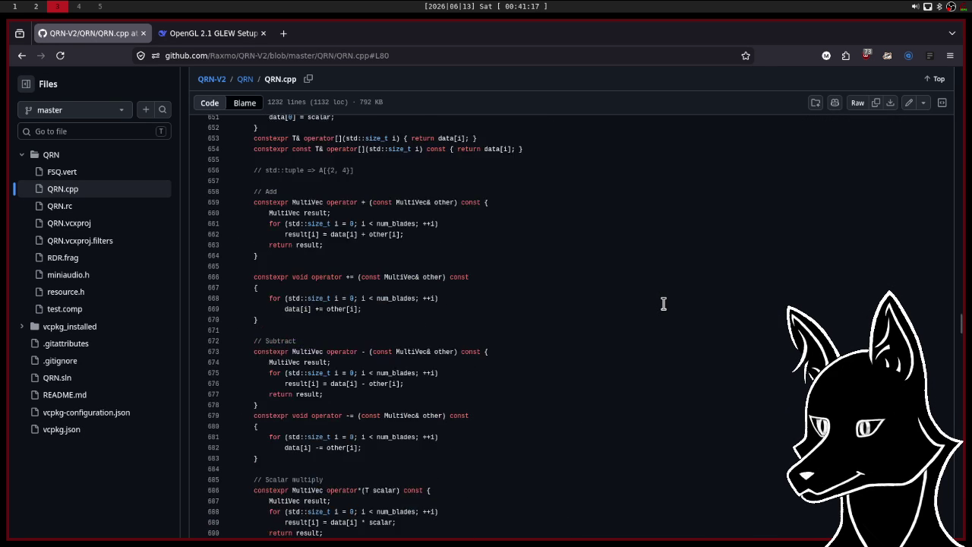
{"action": "scroll", "coordinate": [663, 303], "scroll_direction": "down", "scroll_amount": 20}
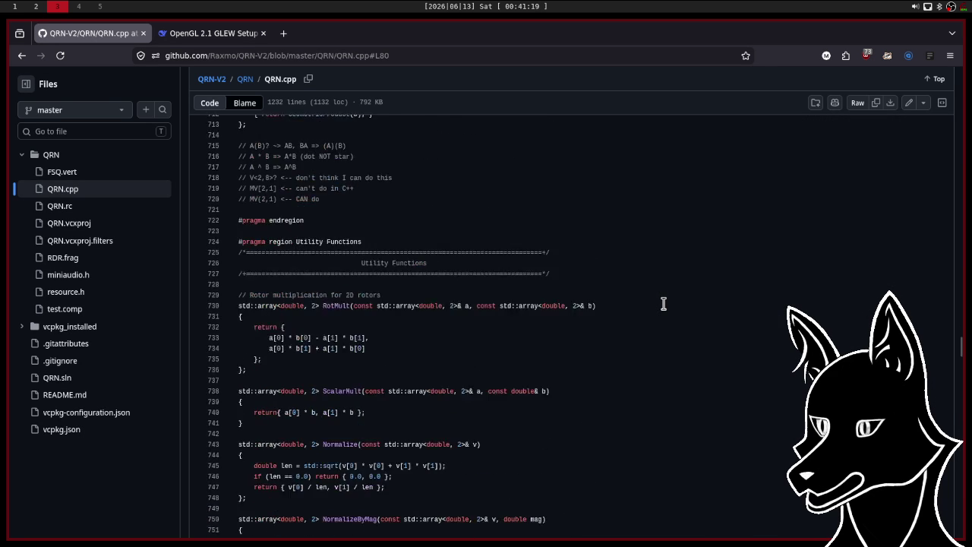
{"action": "scroll", "coordinate": [663, 303], "scroll_direction": "down", "scroll_amount": 15}
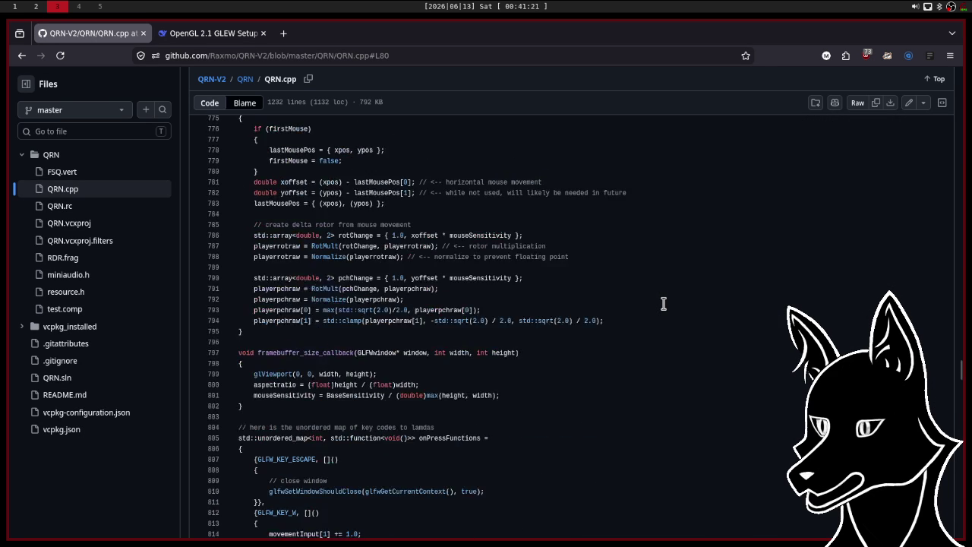
{"action": "scroll", "coordinate": [663, 303], "scroll_direction": "down", "scroll_amount": 4}
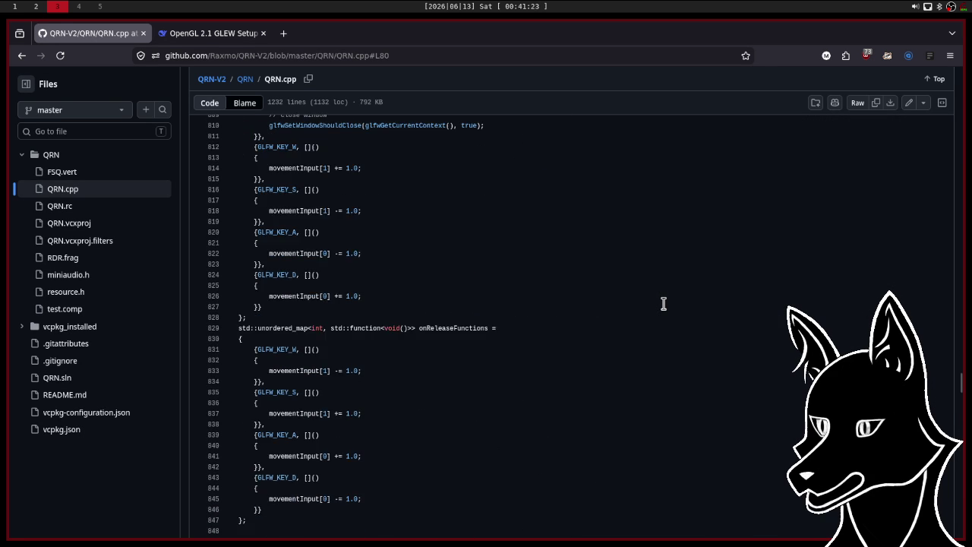
{"action": "scroll", "coordinate": [663, 303], "scroll_direction": "down", "scroll_amount": 16}
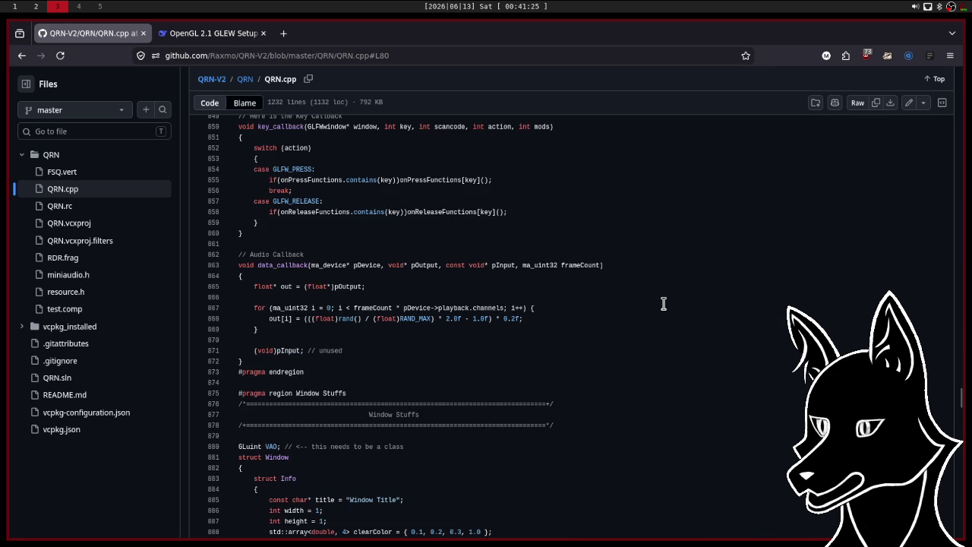
{"action": "scroll", "coordinate": [663, 303], "scroll_direction": "down", "scroll_amount": 16}
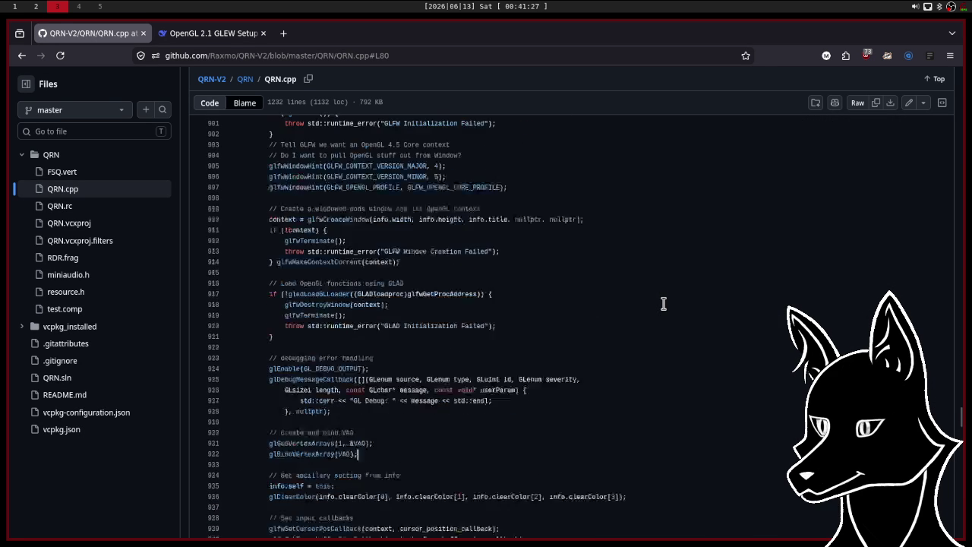
{"action": "scroll", "coordinate": [663, 303], "scroll_direction": "down", "scroll_amount": 5}
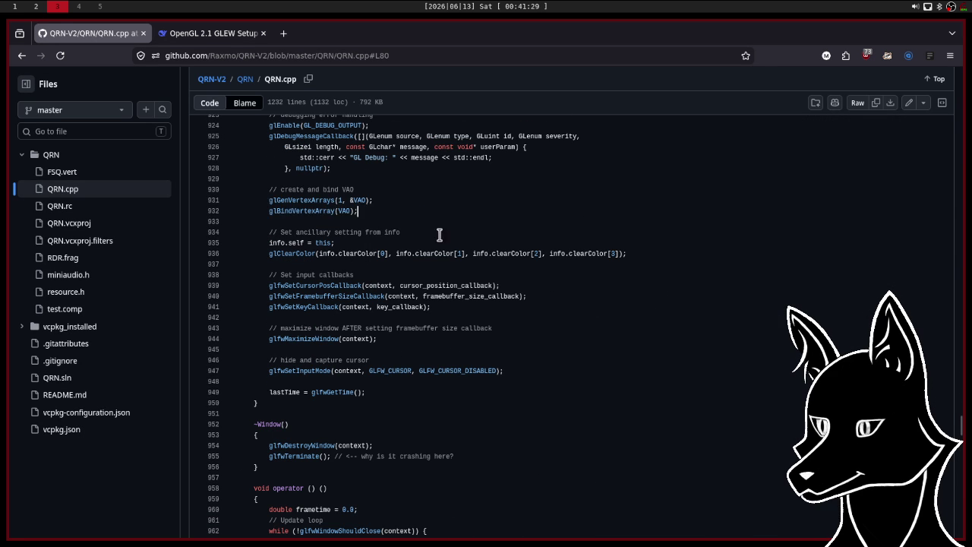
Highlight the glGenVertexArrays and glBindVertexArray block at lines 930–932.
{"action": "left_click_drag", "start_coordinate": [267, 201], "coordinate": [451, 220]}
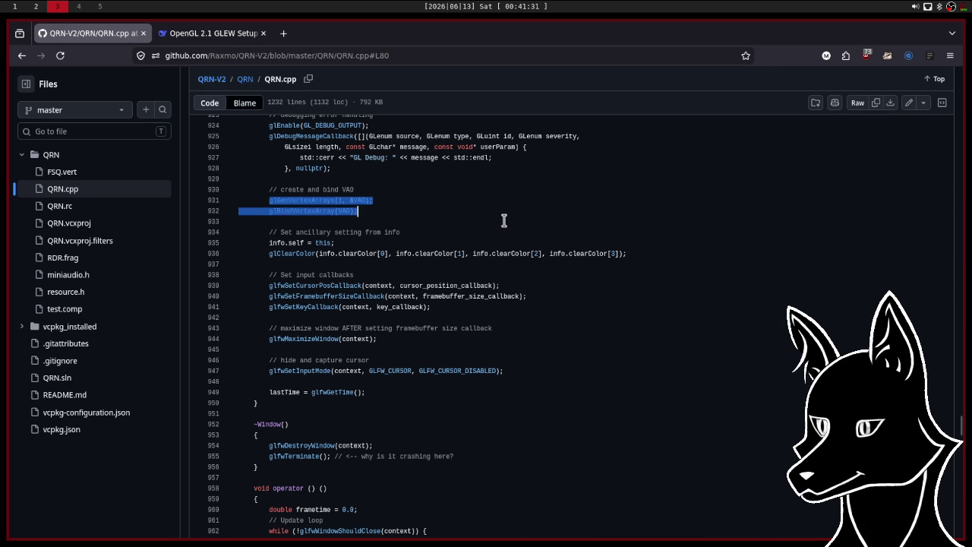
{"action": "left_click", "coordinate": [503, 220]}
{"action": "mouse_move", "coordinate": [267, 201]}
{"action": "left_mouse_down"}
{"action": "mouse_move", "coordinate": [453, 206]}
{"action": "mouse_move", "coordinate": [445, 210]}
{"action": "left_mouse_up"}
{"action": "left_click", "coordinate": [368, 208]}
{"action": "left_click_drag", "start_coordinate": [266, 200], "coordinate": [369, 211]}
{"action": "left_click", "coordinate": [419, 212]}
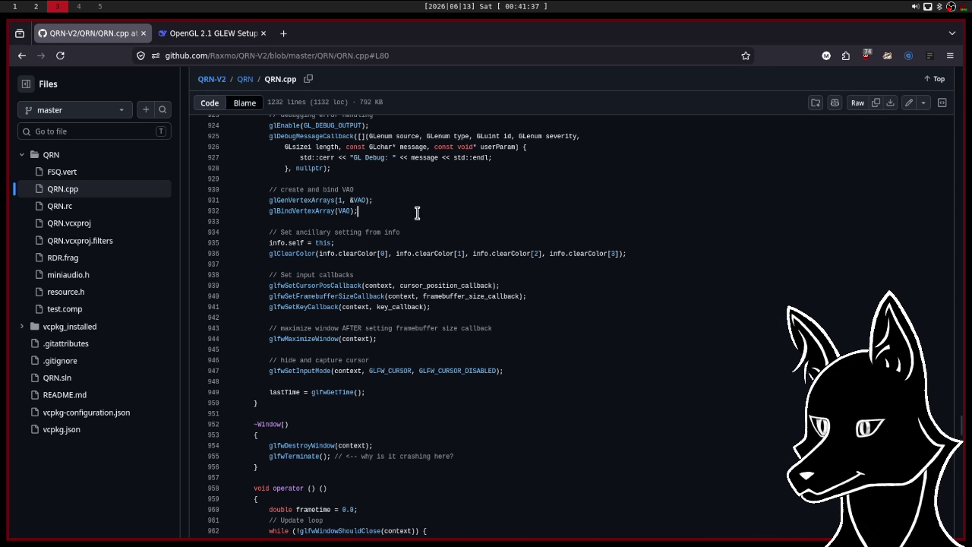
{"action": "left_click_drag", "start_coordinate": [268, 189], "coordinate": [382, 221]}
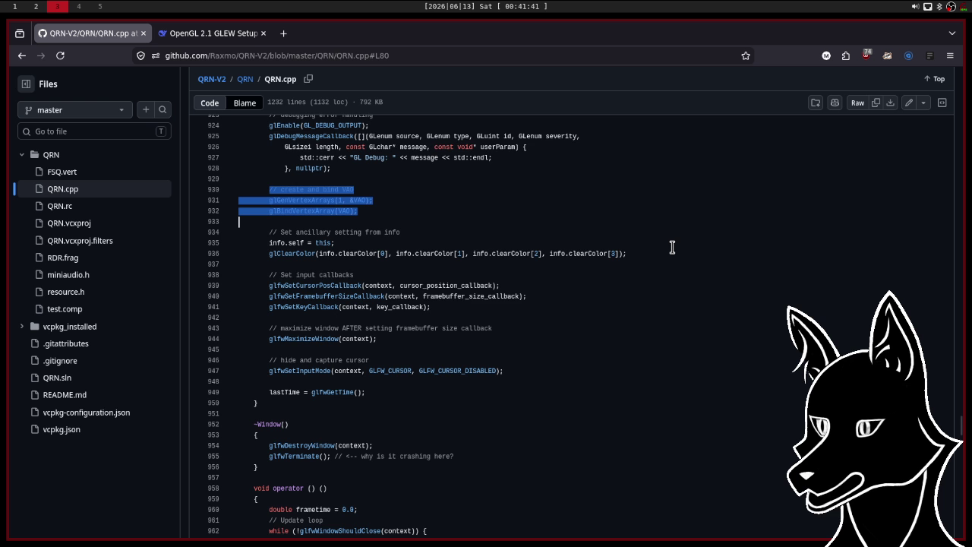
Reselect the VAO creation and binding lines, then scroll on to the Window destructor.
{"action": "scroll", "coordinate": [672, 247], "scroll_direction": "up", "scroll_amount": 3}
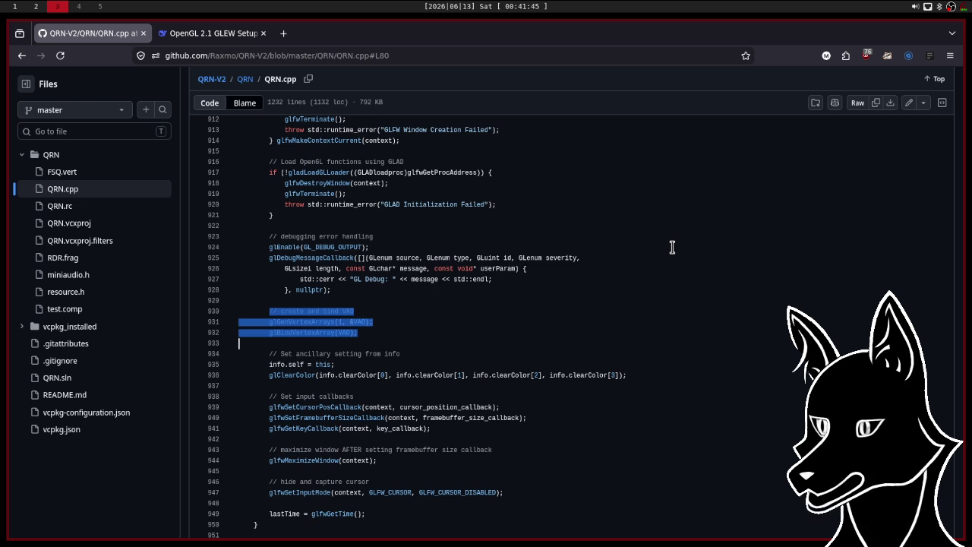
{"action": "scroll", "coordinate": [672, 247], "scroll_direction": "down", "scroll_amount": 2}
{"action": "left_click_drag", "start_coordinate": [395, 272], "coordinate": [239, 250]}
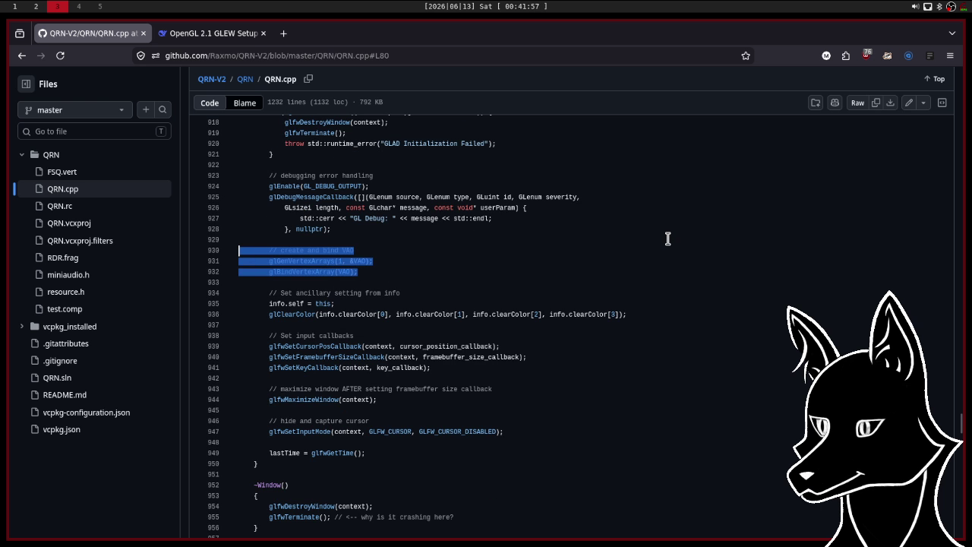
{"action": "scroll", "coordinate": [668, 239], "scroll_direction": "up", "scroll_amount": 1}
{"action": "scroll", "coordinate": [668, 239], "scroll_direction": "up", "scroll_amount": 1}
{"action": "scroll", "coordinate": [667, 239], "scroll_direction": "down", "scroll_amount": 3}
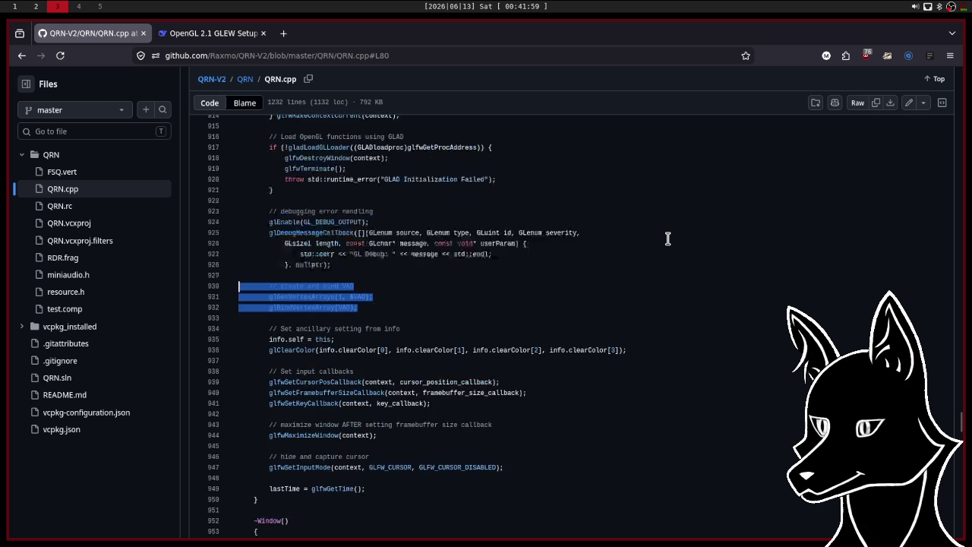
{"action": "scroll", "coordinate": [668, 238], "scroll_direction": "down", "scroll_amount": 2}
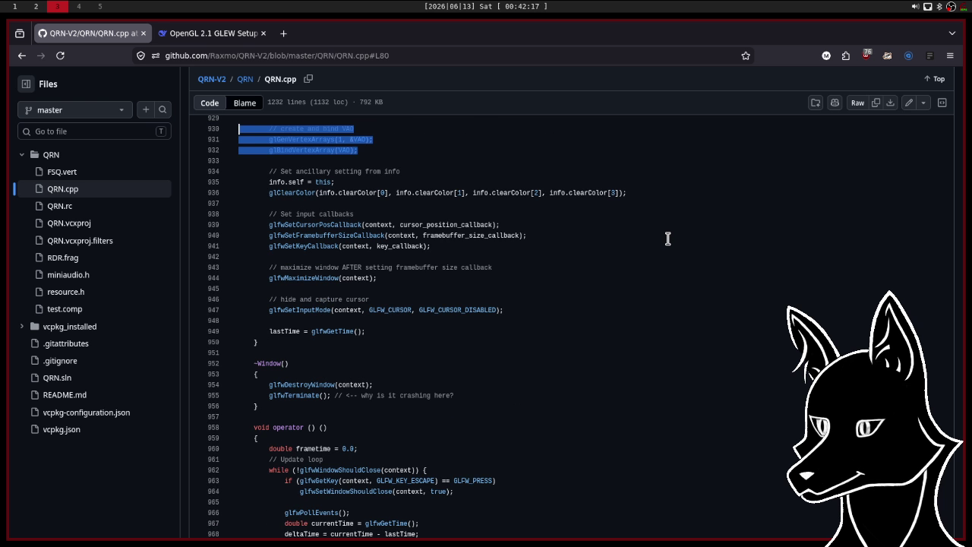
Highlight the void operator () () line briefly, then deselect it.
{"action": "scroll", "coordinate": [668, 238], "scroll_direction": "down", "scroll_amount": 2}
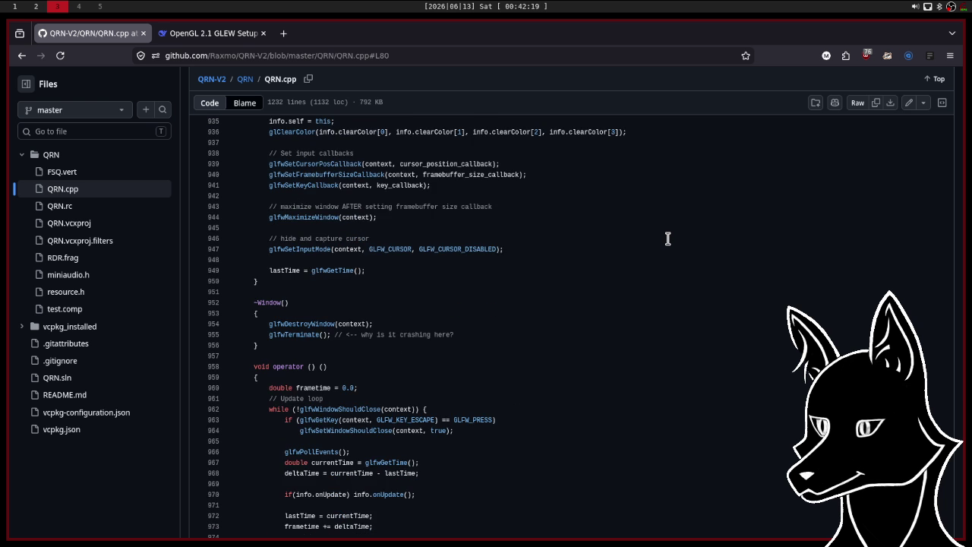
{"action": "scroll", "coordinate": [668, 238], "scroll_direction": "down", "scroll_amount": 8}
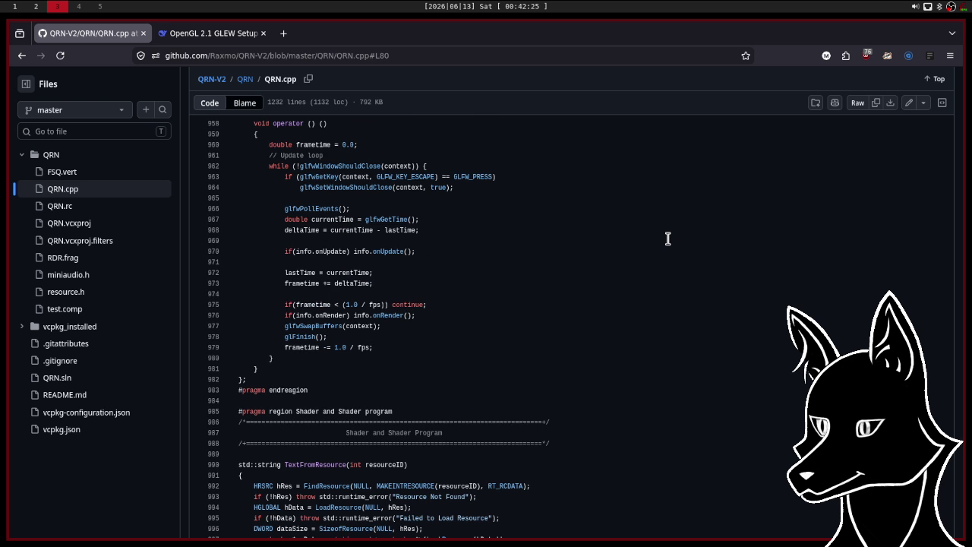
{"action": "scroll", "coordinate": [668, 238], "scroll_direction": "up", "scroll_amount": 2}
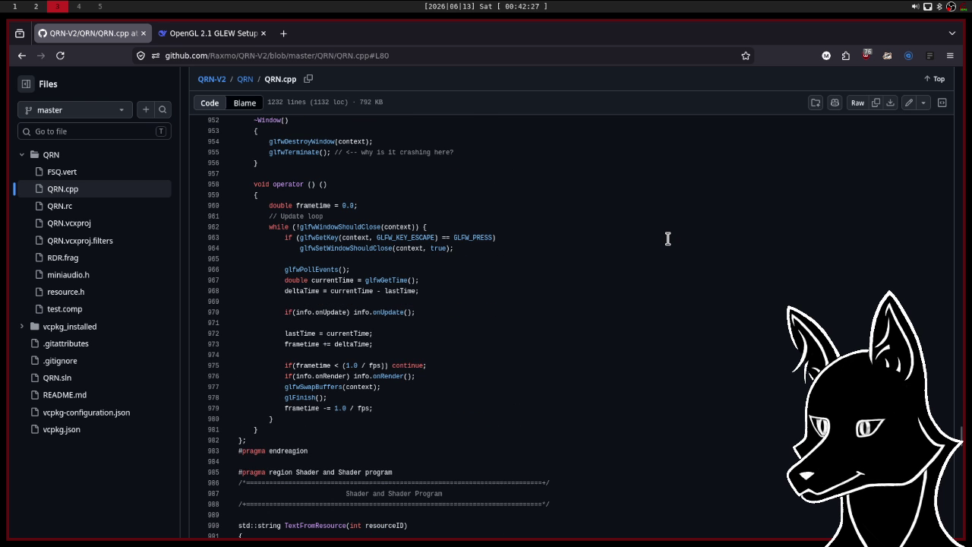
{"action": "left_click_drag", "start_coordinate": [249, 184], "coordinate": [357, 182]}
{"action": "key", "text": "Down"}
Scroll down to the 'Shader and Shader Program' region beginning with TextFromResource.
{"action": "scroll", "coordinate": [593, 199], "scroll_direction": "down", "scroll_amount": 3}
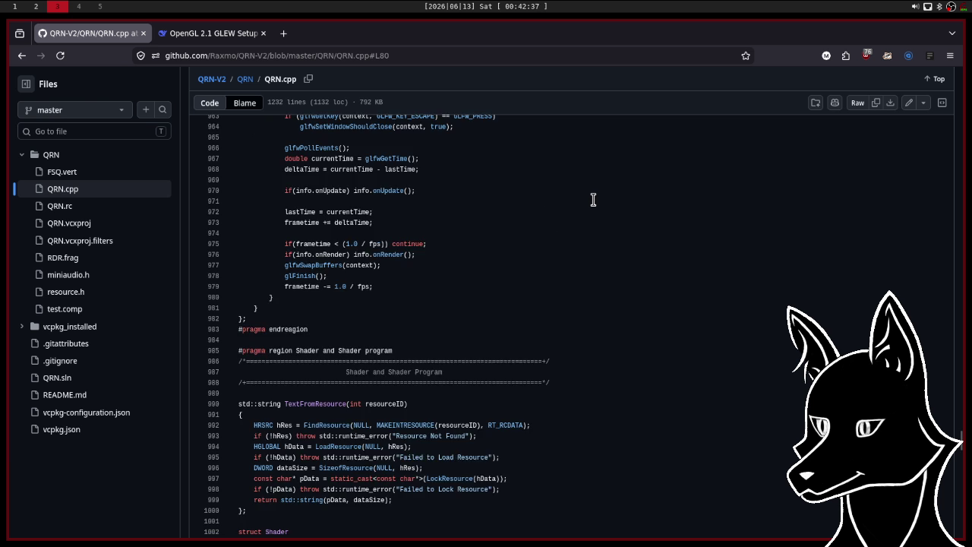
{"action": "scroll", "coordinate": [593, 199], "scroll_direction": "up", "scroll_amount": 2}
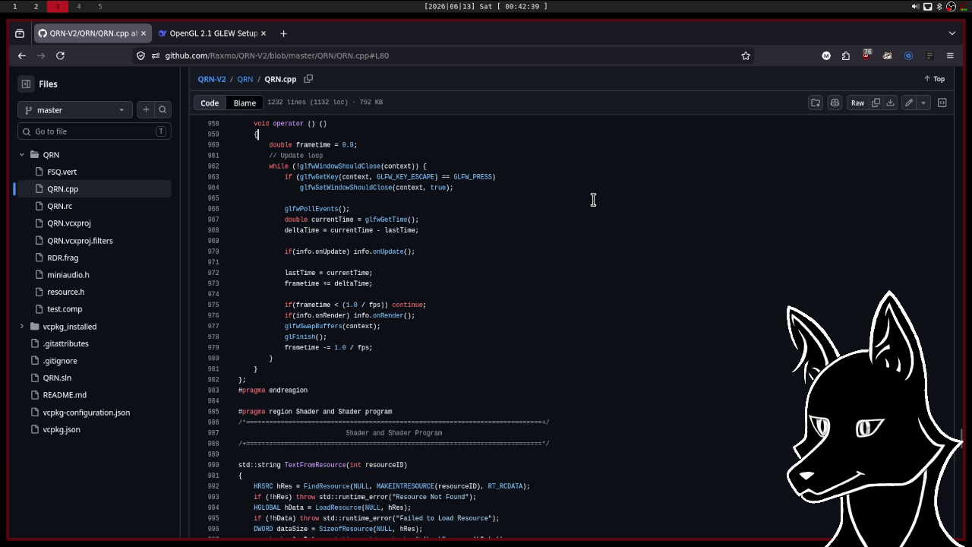
{"action": "scroll", "coordinate": [593, 199], "scroll_direction": "up", "scroll_amount": 2}
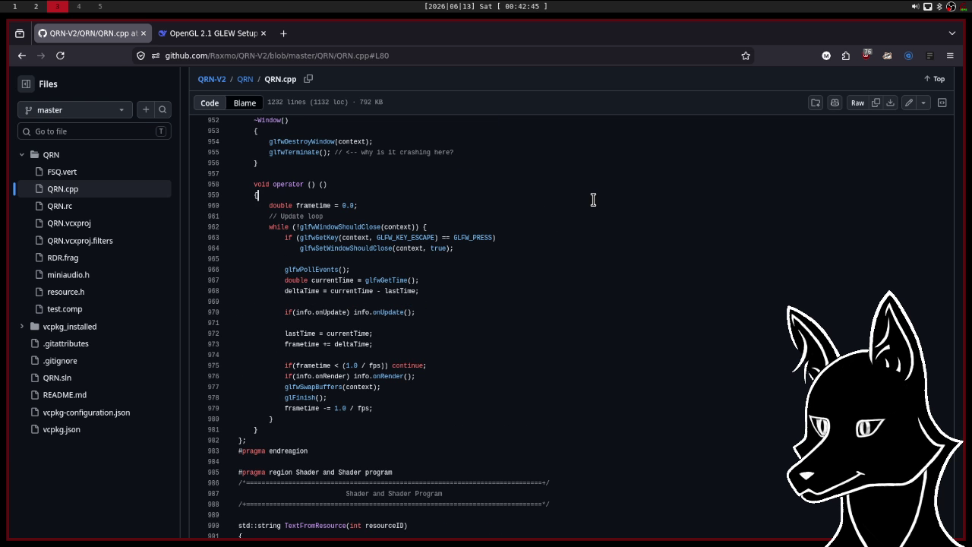
{"action": "scroll", "coordinate": [594, 199], "scroll_direction": "down", "scroll_amount": 2}
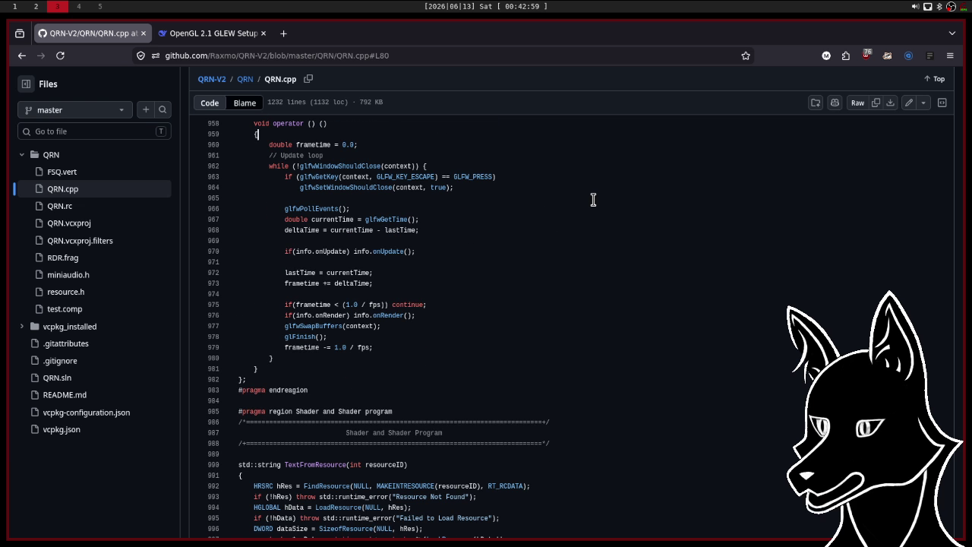
{"action": "scroll", "coordinate": [593, 200], "scroll_direction": "down", "scroll_amount": 5}
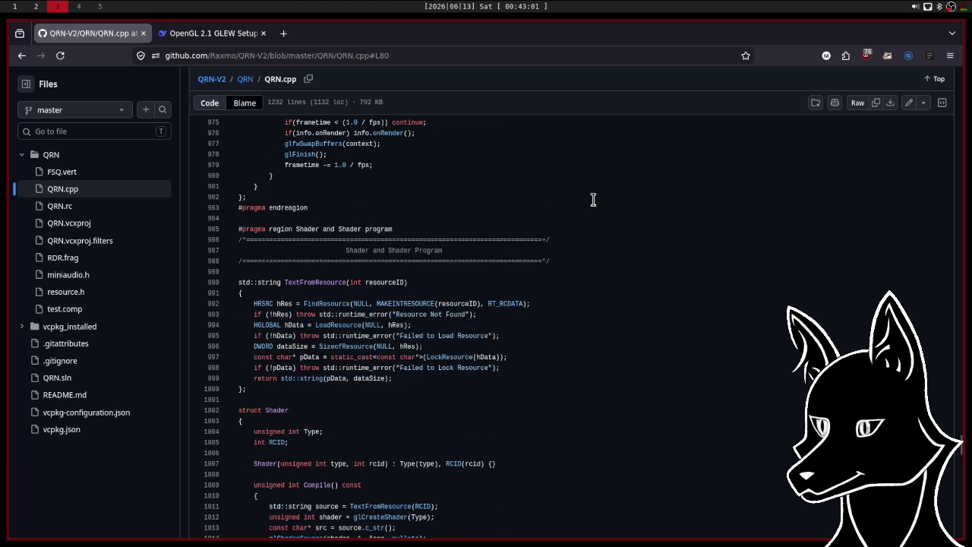
{"action": "scroll", "coordinate": [594, 200], "scroll_direction": "down", "scroll_amount": 3}
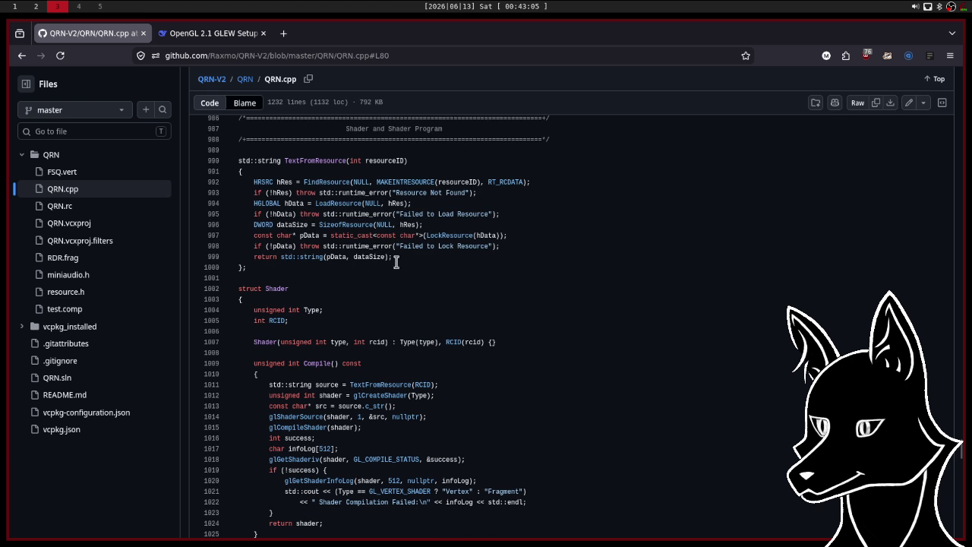
Mark and review the resource-loading lines inside TextFromResource.
{"action": "left_click_drag", "start_coordinate": [392, 257], "coordinate": [254, 182]}
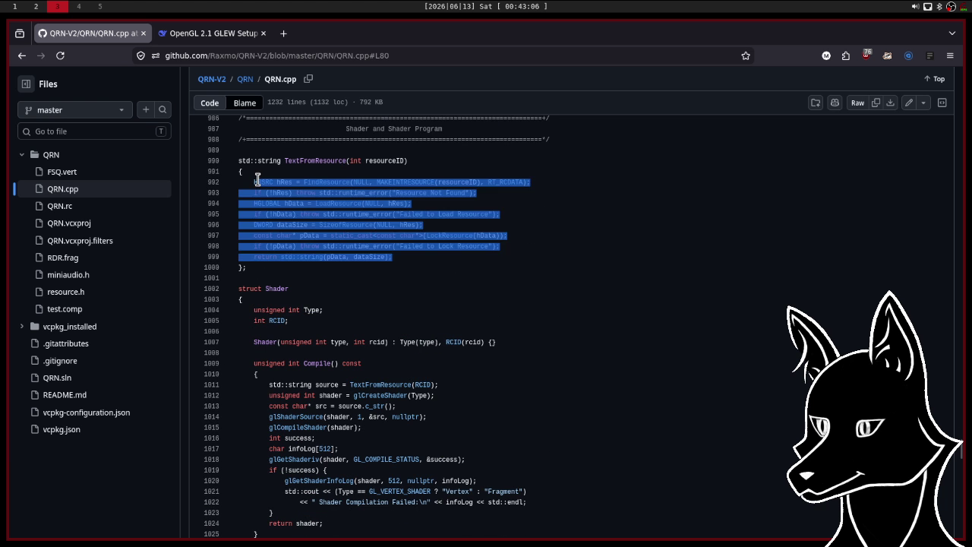
{"action": "left_click", "coordinate": [612, 223]}
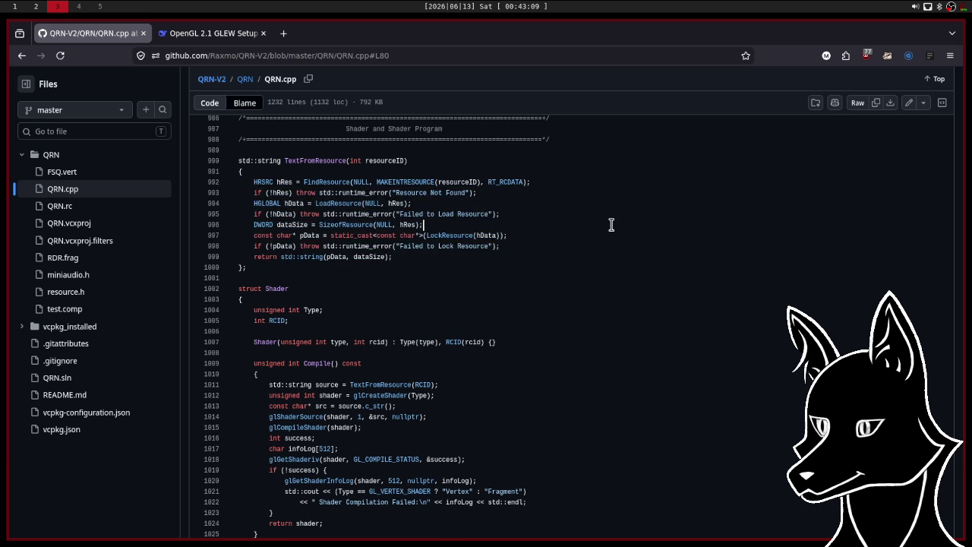
{"action": "scroll", "coordinate": [612, 225], "scroll_direction": "down", "scroll_amount": 3}
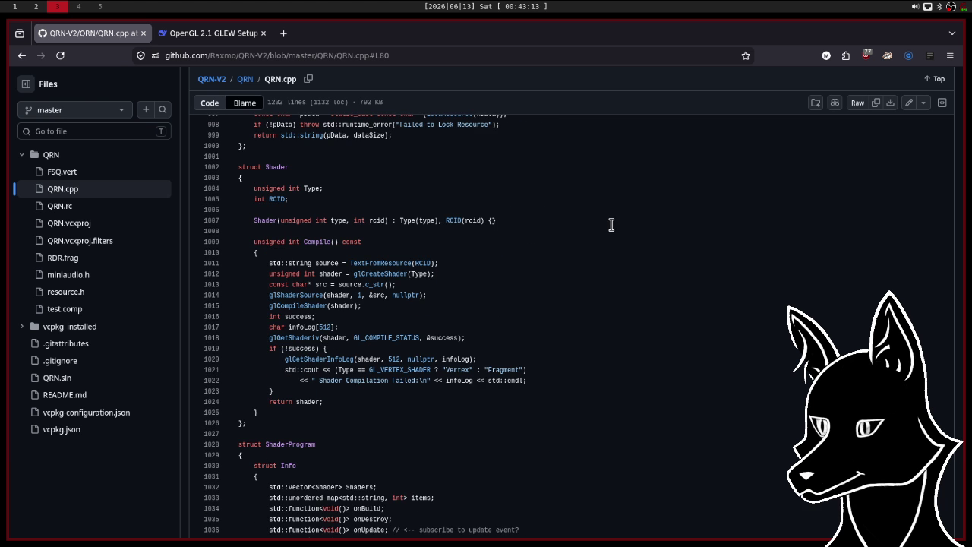
{"action": "scroll", "coordinate": [611, 225], "scroll_direction": "down", "scroll_amount": 3}
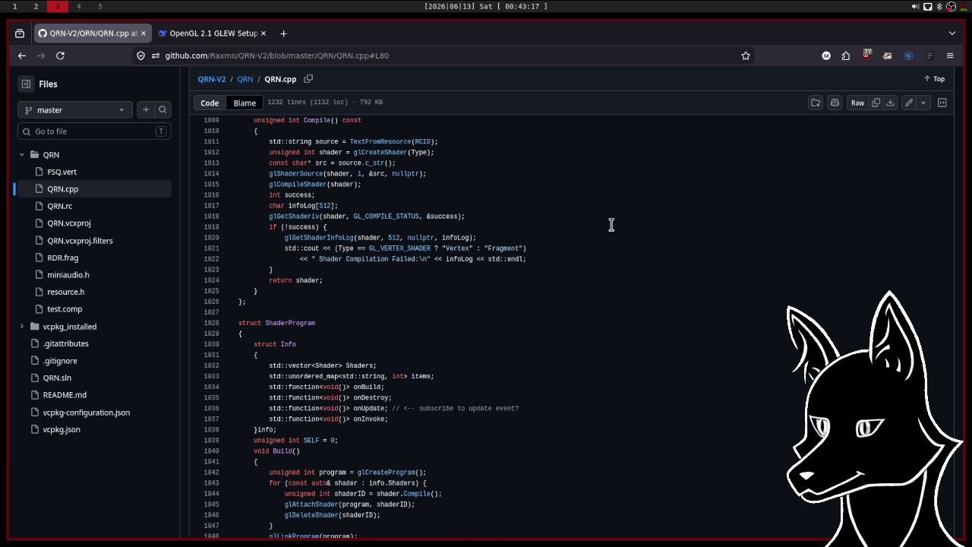
{"action": "scroll", "coordinate": [612, 224], "scroll_direction": "up", "scroll_amount": 2}
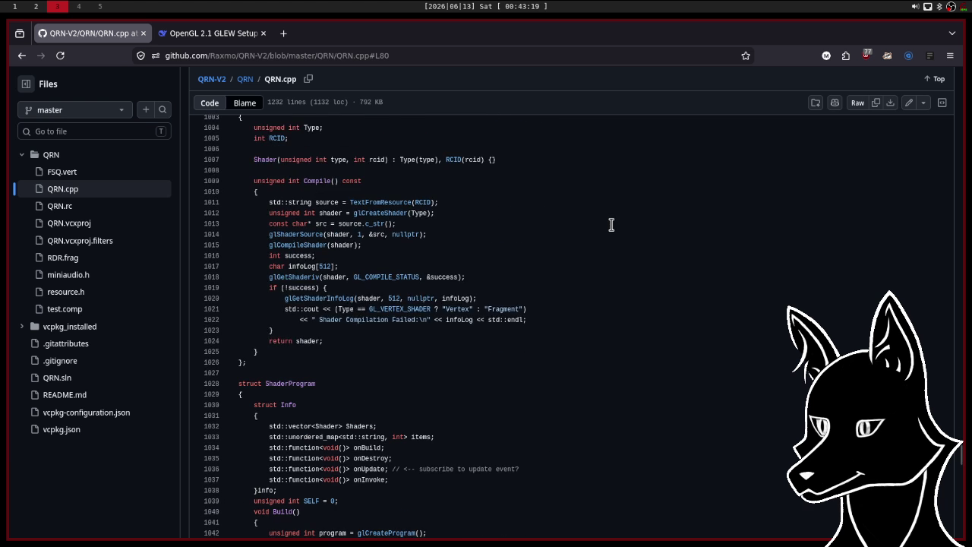
{"action": "scroll", "coordinate": [611, 224], "scroll_direction": "up", "scroll_amount": 2}
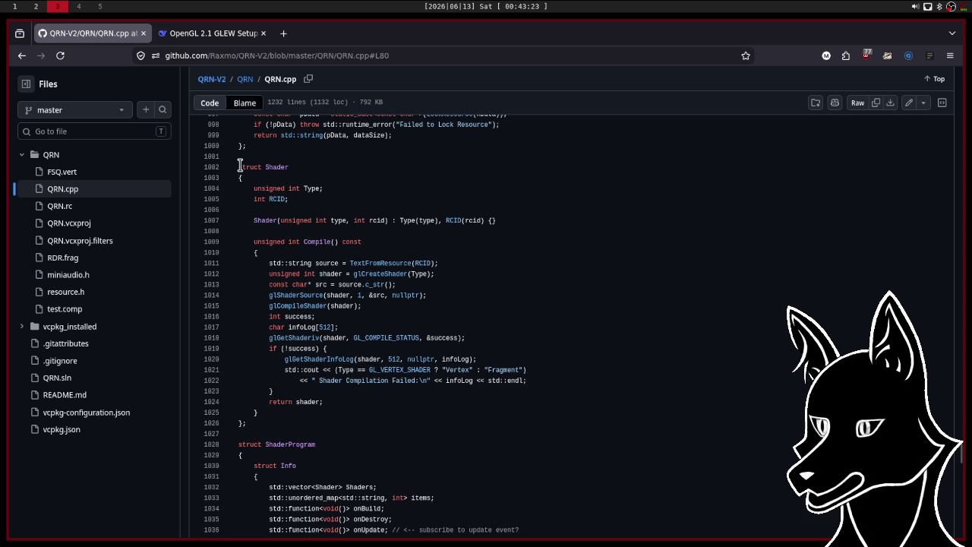
Mark and review the body of the Shader struct with its Compile code.
{"action": "left_click_drag", "start_coordinate": [262, 199], "coordinate": [453, 410]}
{"action": "left_click", "coordinate": [600, 370]}
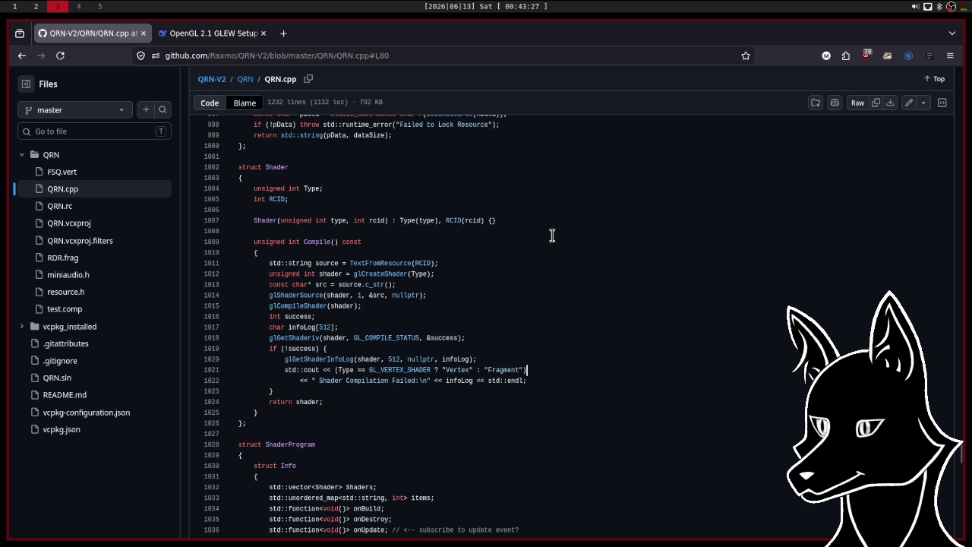
{"action": "scroll", "coordinate": [552, 235], "scroll_direction": "down", "scroll_amount": 3}
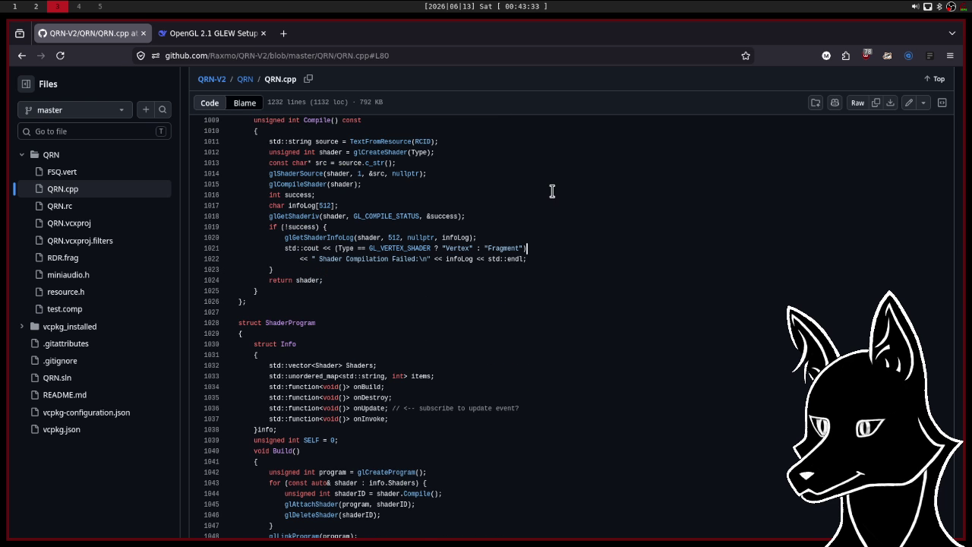
{"action": "scroll", "coordinate": [553, 191], "scroll_direction": "up", "scroll_amount": 2}
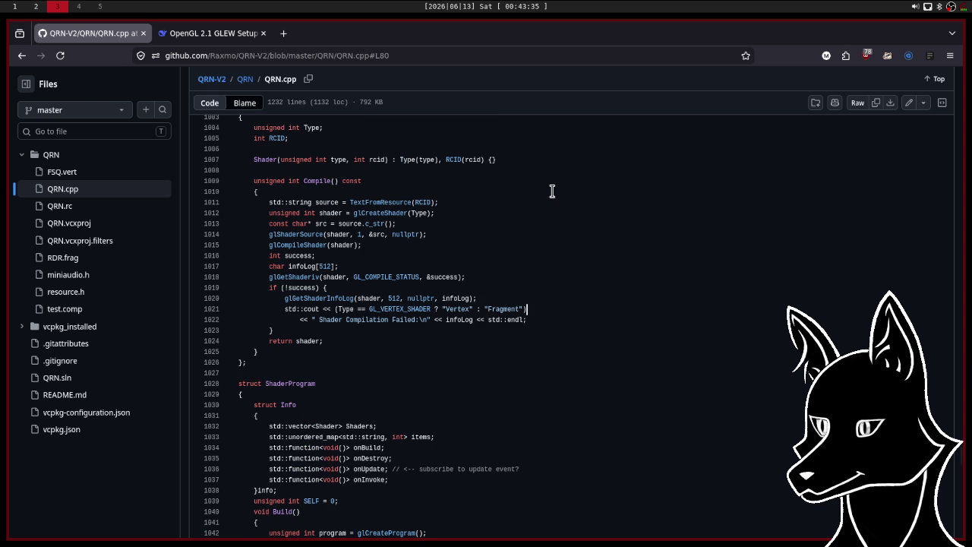
{"action": "scroll", "coordinate": [552, 191], "scroll_direction": "down", "scroll_amount": 2}
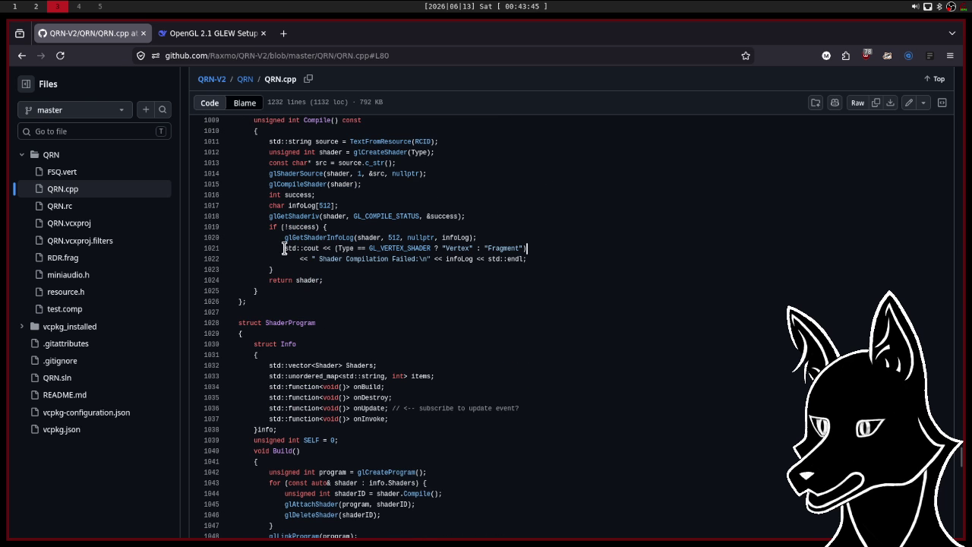
Check the compile-status and failure-logging lines, then scroll down to the ShaderProgram struct.
{"action": "mouse_move", "coordinate": [291, 249]}
{"action": "left_mouse_down"}
{"action": "mouse_move", "coordinate": [545, 259]}
{"action": "mouse_move", "coordinate": [289, 243]}
{"action": "mouse_move", "coordinate": [288, 227]}
{"action": "left_mouse_up"}
{"action": "left_click", "coordinate": [556, 256]}
{"action": "left_click", "coordinate": [579, 206]}
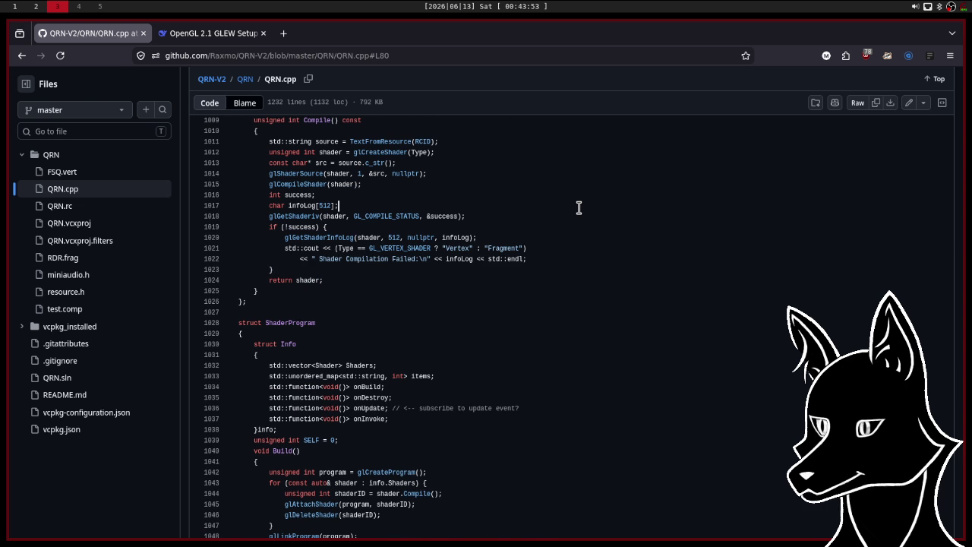
{"action": "scroll", "coordinate": [579, 207], "scroll_direction": "down", "scroll_amount": 2}
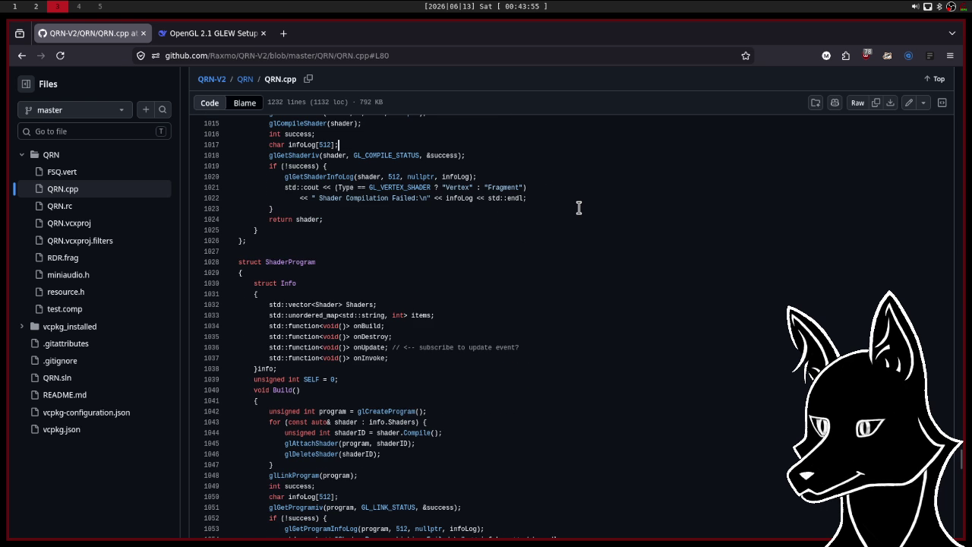
{"action": "scroll", "coordinate": [579, 207], "scroll_direction": "down", "scroll_amount": 4}
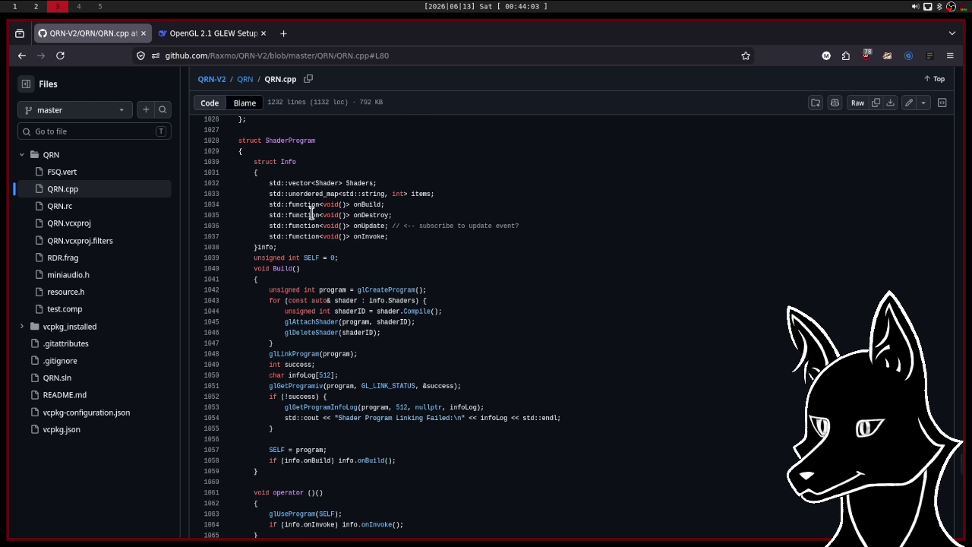
Select the onUpdate callback line with its comment and scroll into the update code.
{"action": "double_click", "coordinate": [266, 225]}
{"action": "left_click", "coordinate": [556, 225], "text": "shift"}
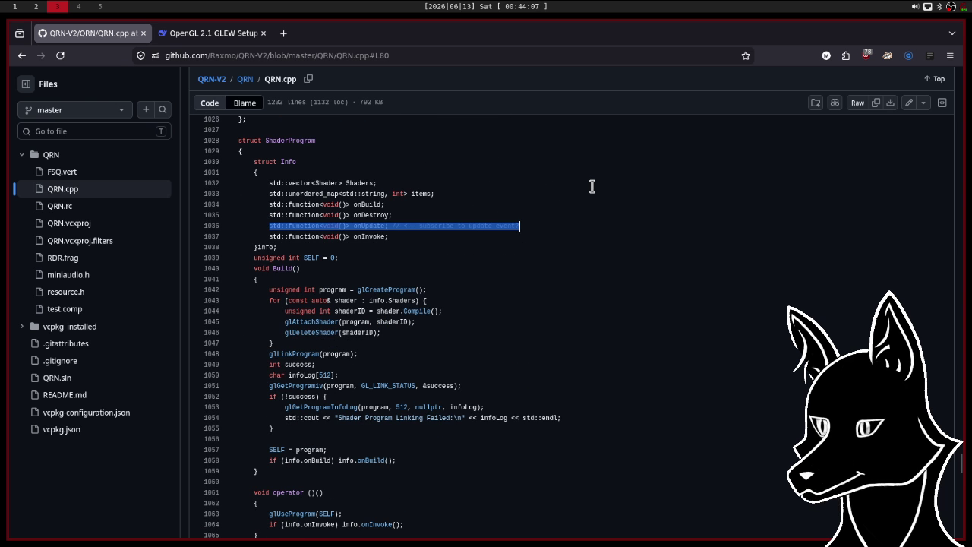
{"action": "scroll", "coordinate": [592, 186], "scroll_direction": "down", "scroll_amount": 5}
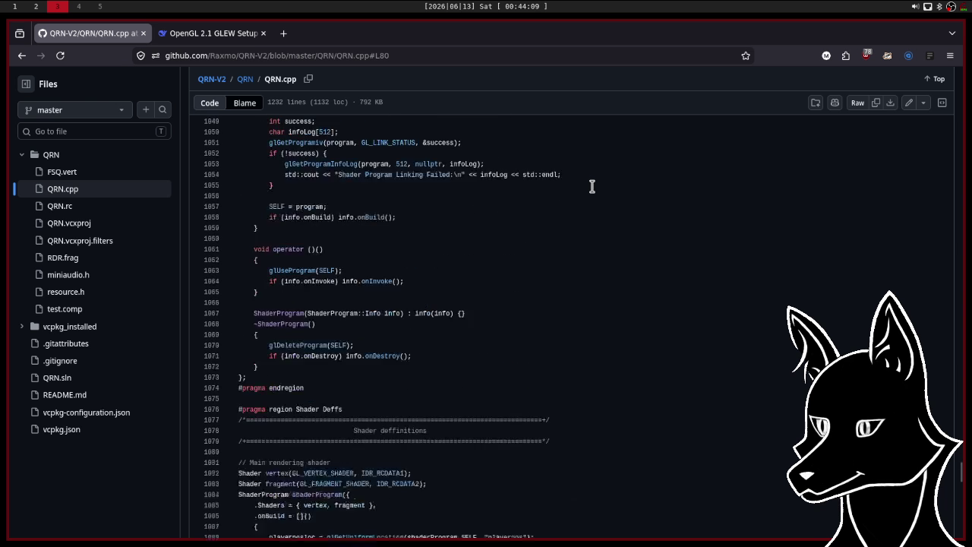
{"action": "scroll", "coordinate": [593, 187], "scroll_direction": "down", "scroll_amount": 4}
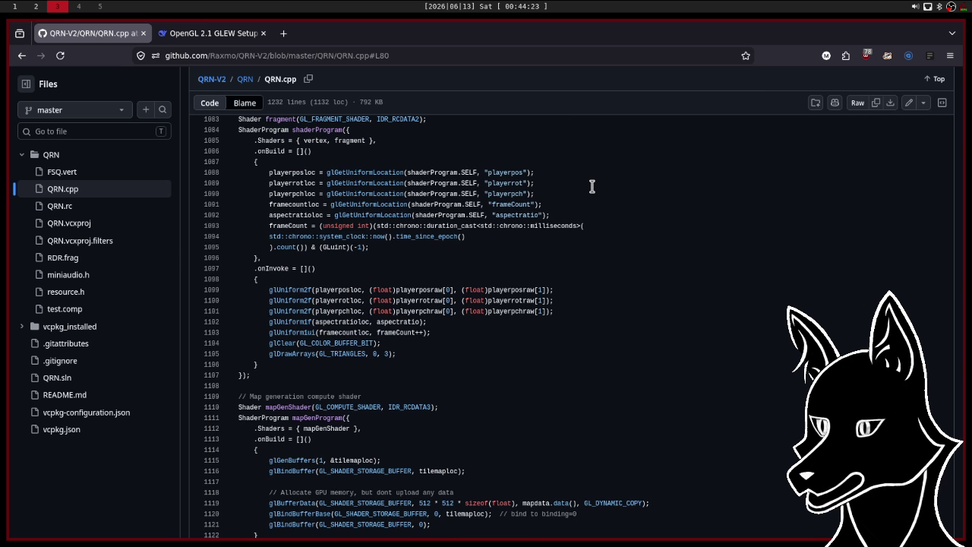
{"action": "scroll", "coordinate": [592, 186], "scroll_direction": "down", "scroll_amount": 3}
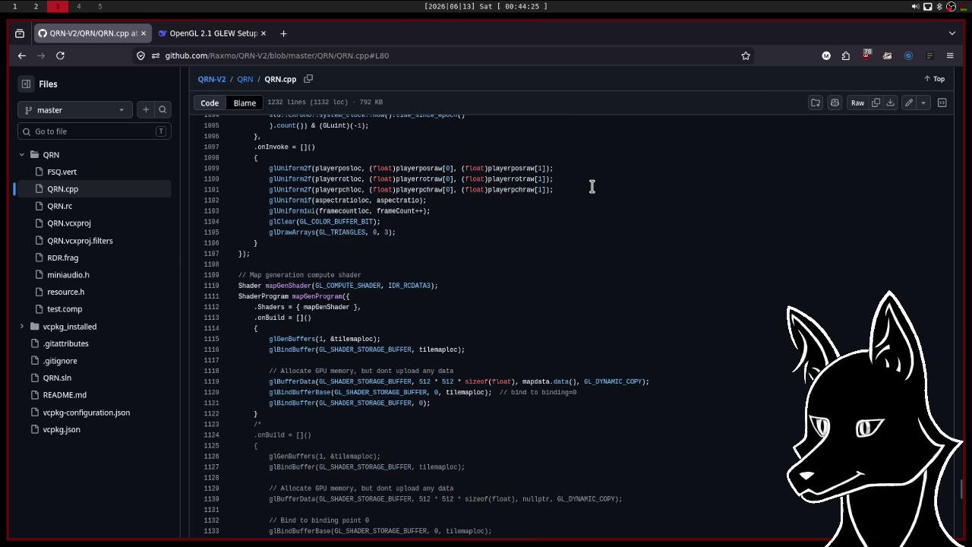
{"action": "scroll", "coordinate": [592, 186], "scroll_direction": "down", "scroll_amount": 2}
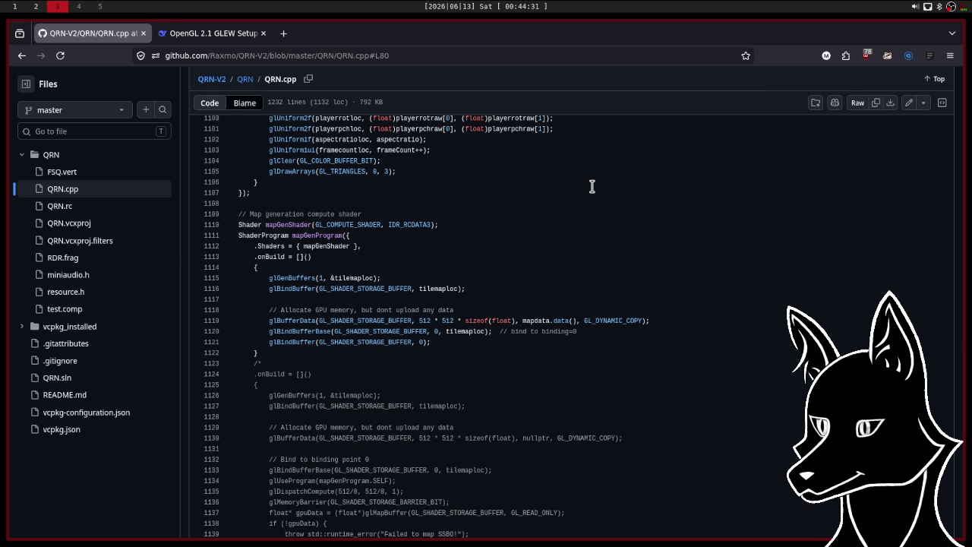
Scroll to the wall-collision loop around lines 1180–1210.
{"action": "scroll", "coordinate": [592, 186], "scroll_direction": "down", "scroll_amount": 8}
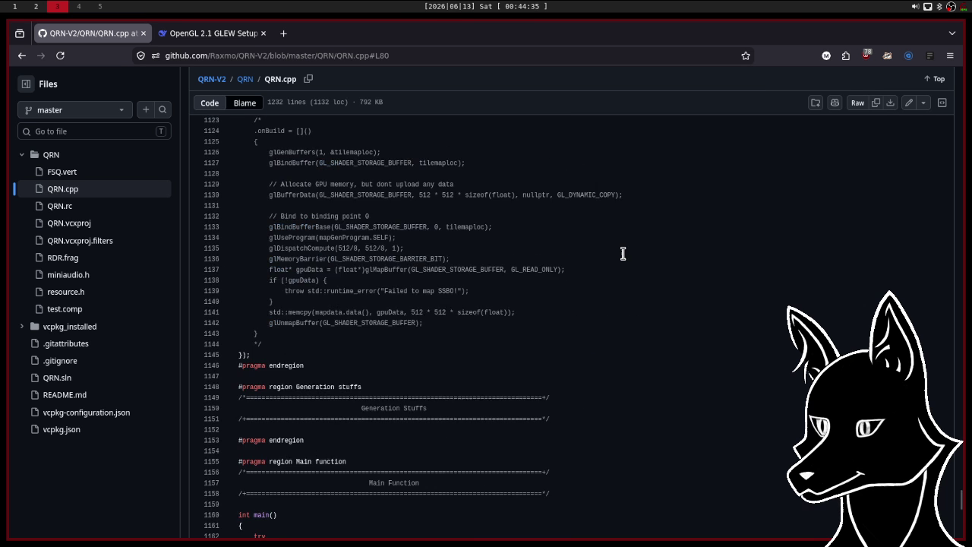
{"action": "scroll", "coordinate": [623, 253], "scroll_direction": "down", "scroll_amount": 5}
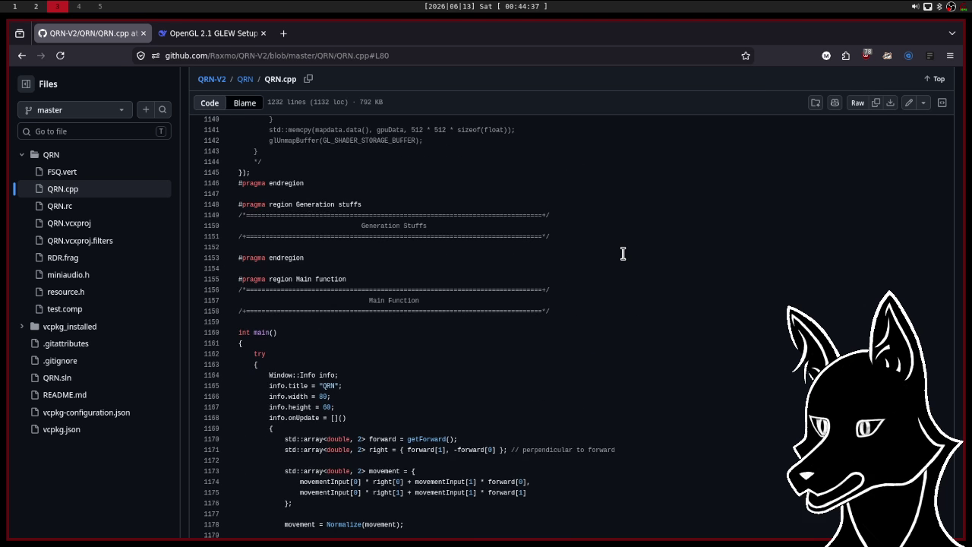
{"action": "scroll", "coordinate": [623, 253], "scroll_direction": "down", "scroll_amount": 7}
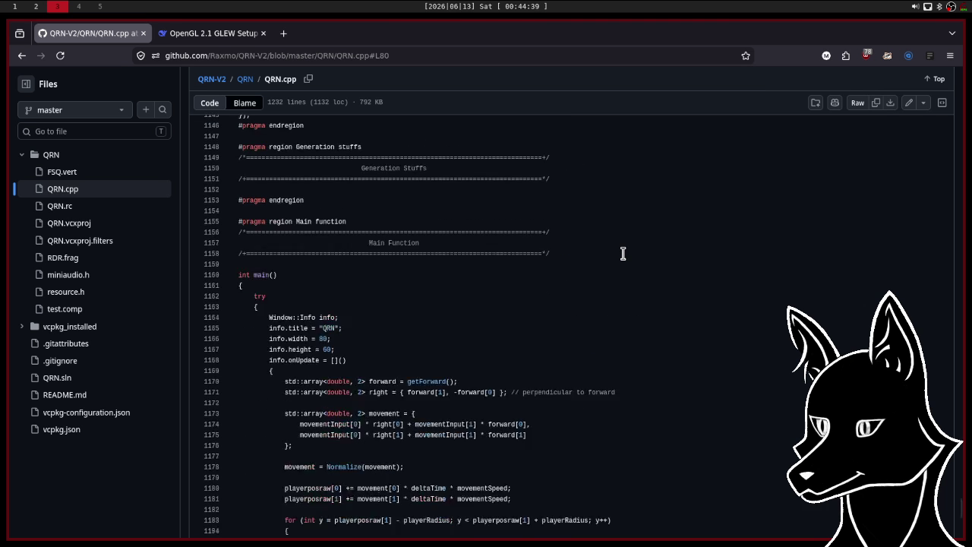
{"action": "scroll", "coordinate": [623, 253], "scroll_direction": "down", "scroll_amount": 10}
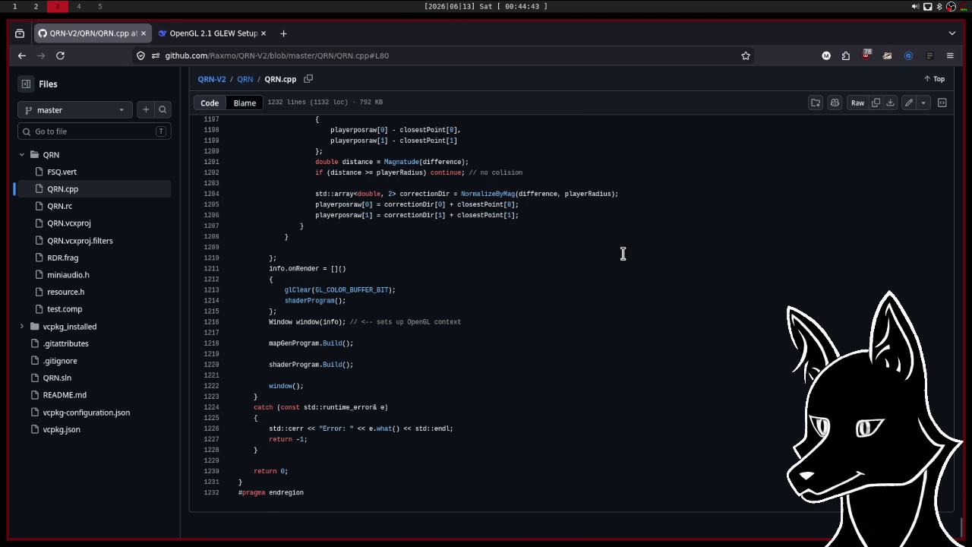
{"action": "scroll", "coordinate": [623, 253], "scroll_direction": "up", "scroll_amount": 3}
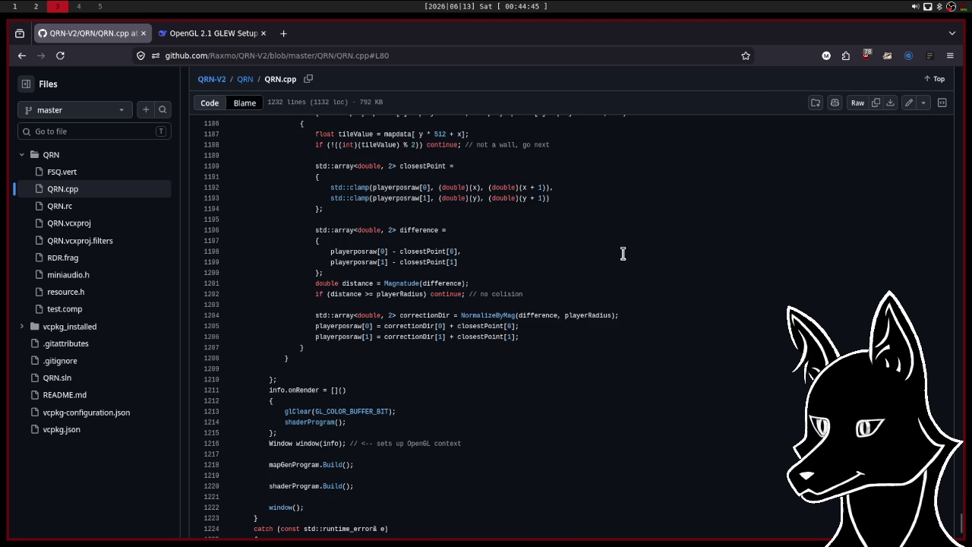
{"action": "scroll", "coordinate": [623, 253], "scroll_direction": "down", "scroll_amount": 3}
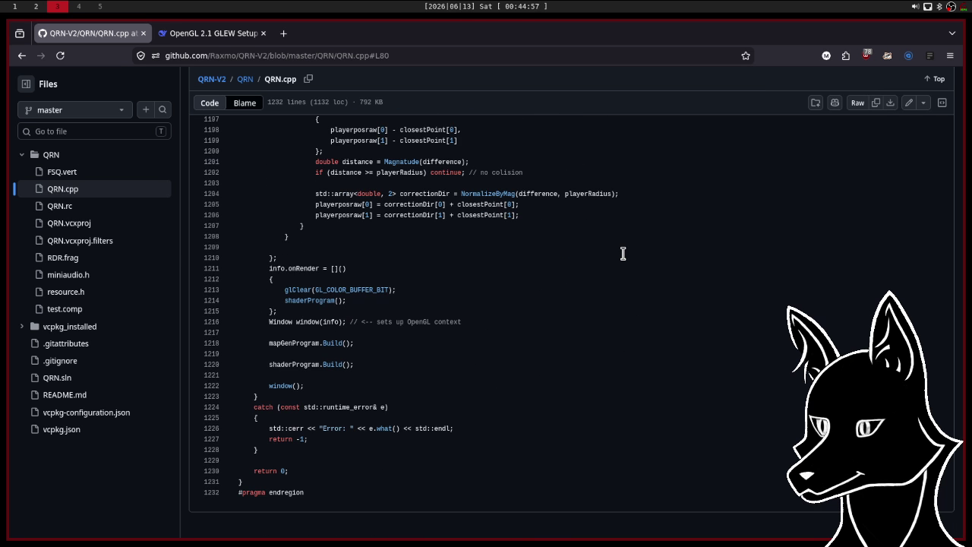
{"action": "scroll", "coordinate": [623, 253], "scroll_direction": "up", "scroll_amount": 2}
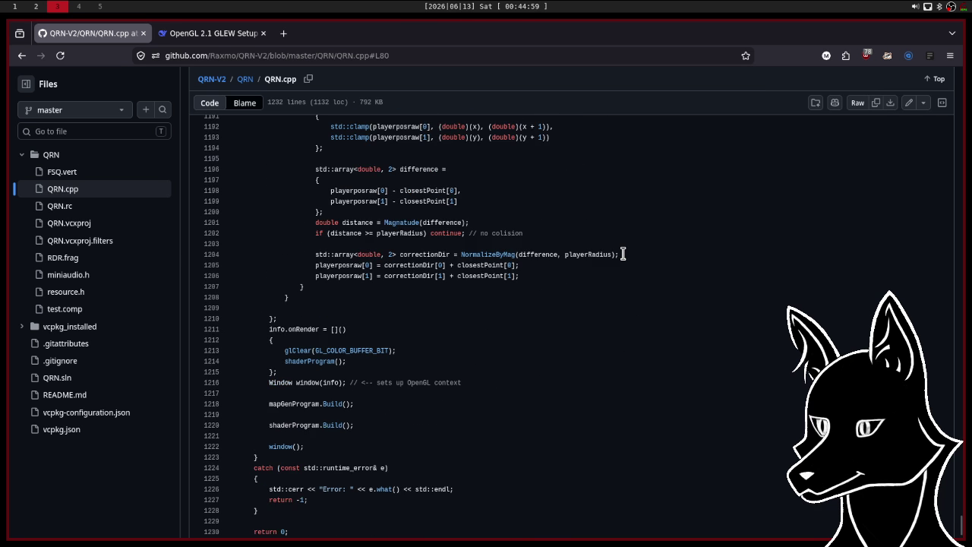
{"action": "scroll", "coordinate": [623, 254], "scroll_direction": "up", "scroll_amount": 3}
{"action": "scroll", "coordinate": [623, 252], "scroll_direction": "up", "scroll_amount": 1}
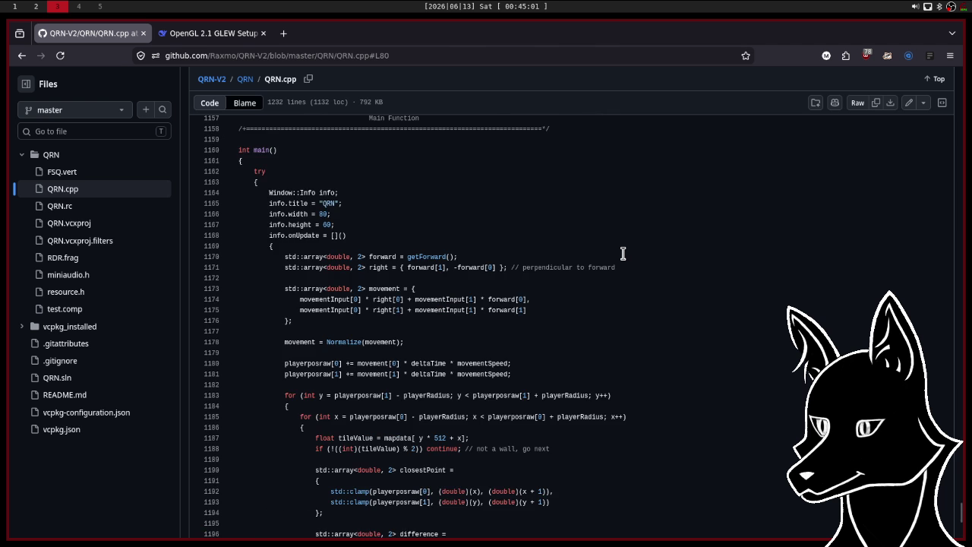
{"action": "scroll", "coordinate": [623, 253], "scroll_direction": "down", "scroll_amount": 4}
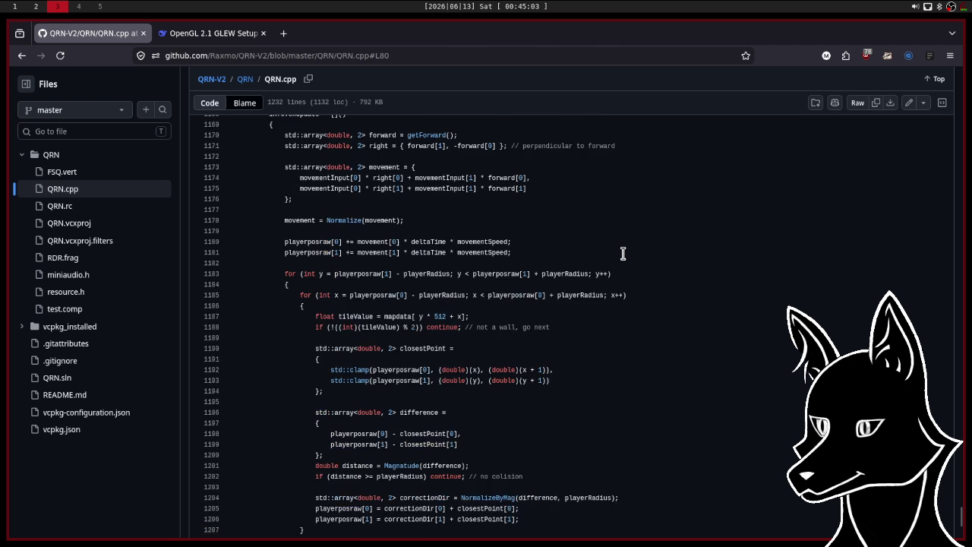
{"action": "scroll", "coordinate": [623, 253], "scroll_direction": "up", "scroll_amount": 2}
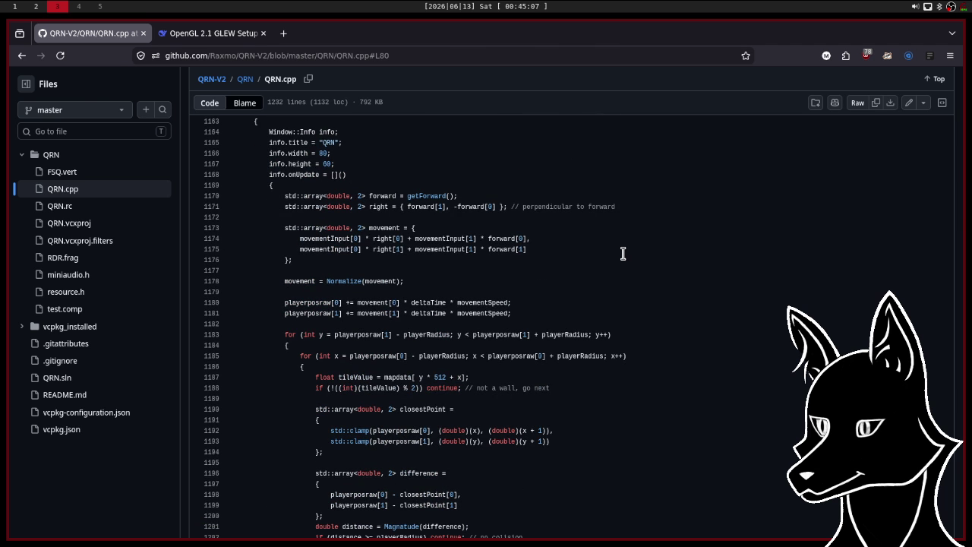
{"action": "scroll", "coordinate": [622, 253], "scroll_direction": "down", "scroll_amount": 5}
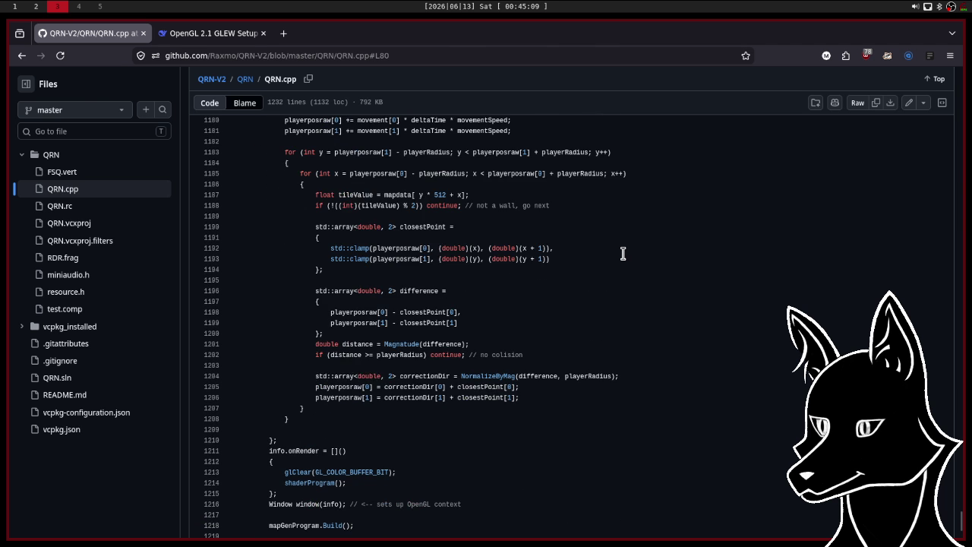
Scroll QRN.cpp to mapGenProgram's onBuild and highlight its 512×512 float storage buffer allocation.
{"action": "left_click_drag", "start_coordinate": [280, 152], "coordinate": [532, 424]}
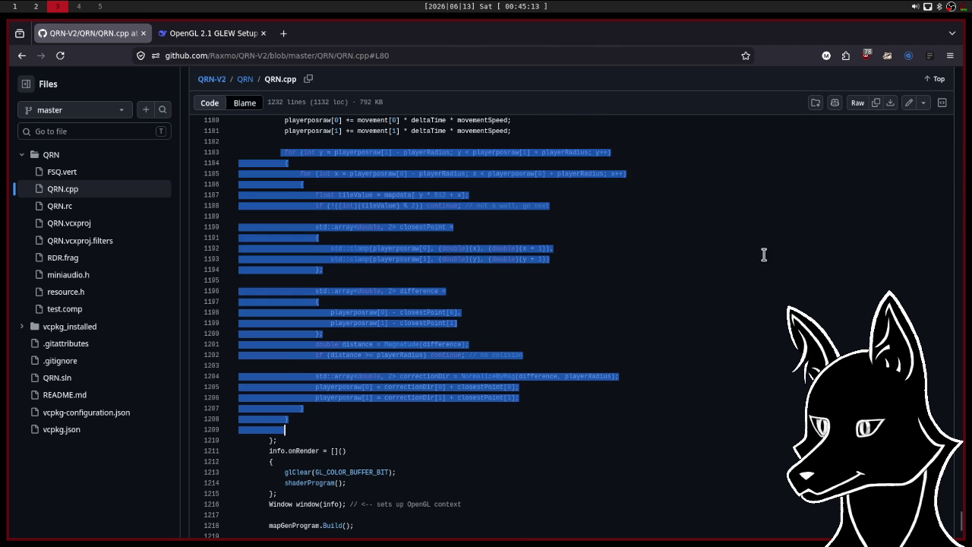
{"action": "left_click", "coordinate": [735, 220]}
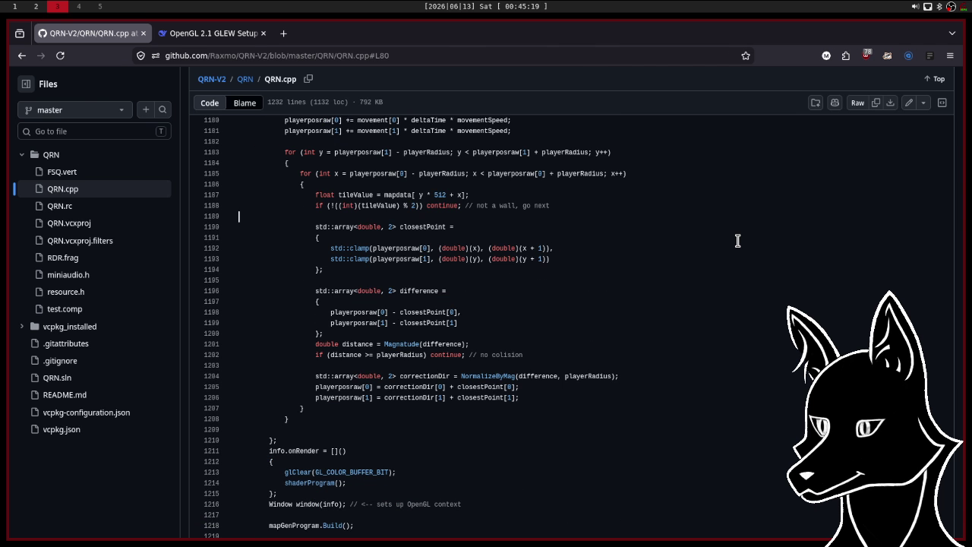
{"action": "scroll", "coordinate": [737, 241], "scroll_direction": "up", "scroll_amount": 10}
{"action": "scroll", "coordinate": [738, 241], "scroll_direction": "up", "scroll_amount": 10}
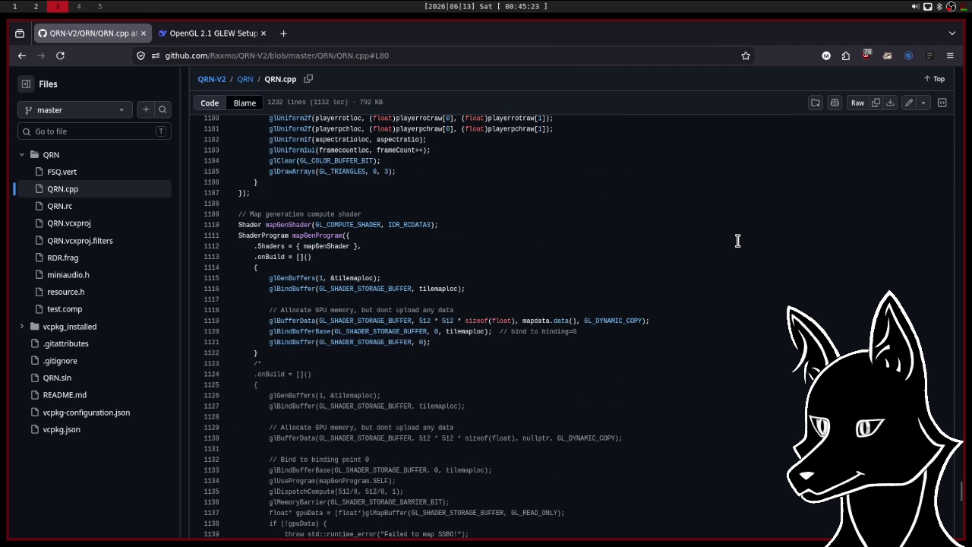
{"action": "scroll", "coordinate": [738, 240], "scroll_direction": "up", "scroll_amount": 4}
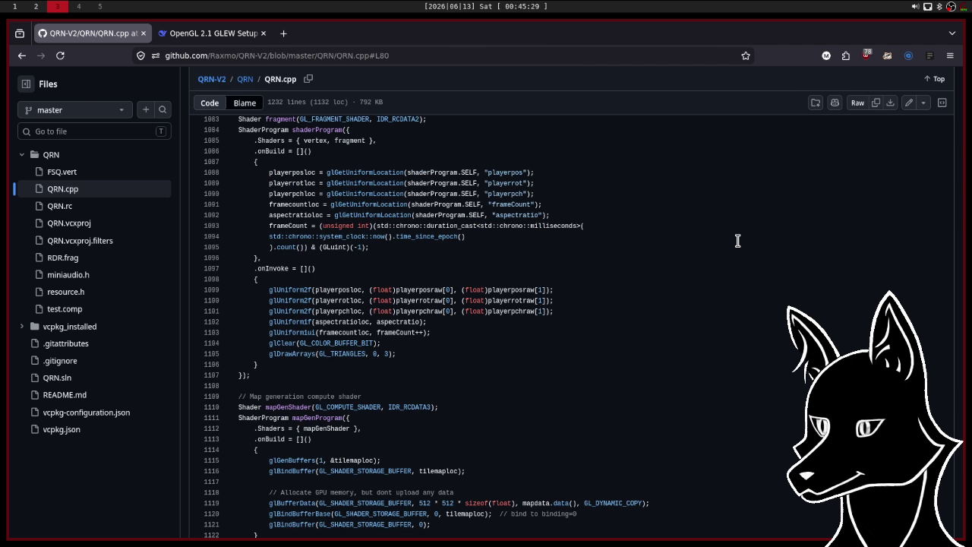
{"action": "scroll", "coordinate": [738, 241], "scroll_direction": "down", "scroll_amount": 3}
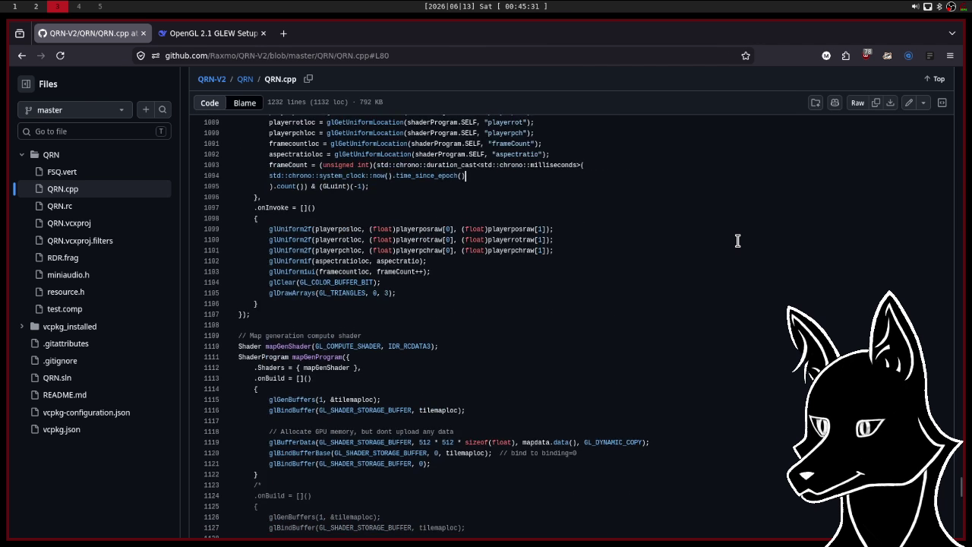
{"action": "scroll", "coordinate": [738, 241], "scroll_direction": "down", "scroll_amount": 2}
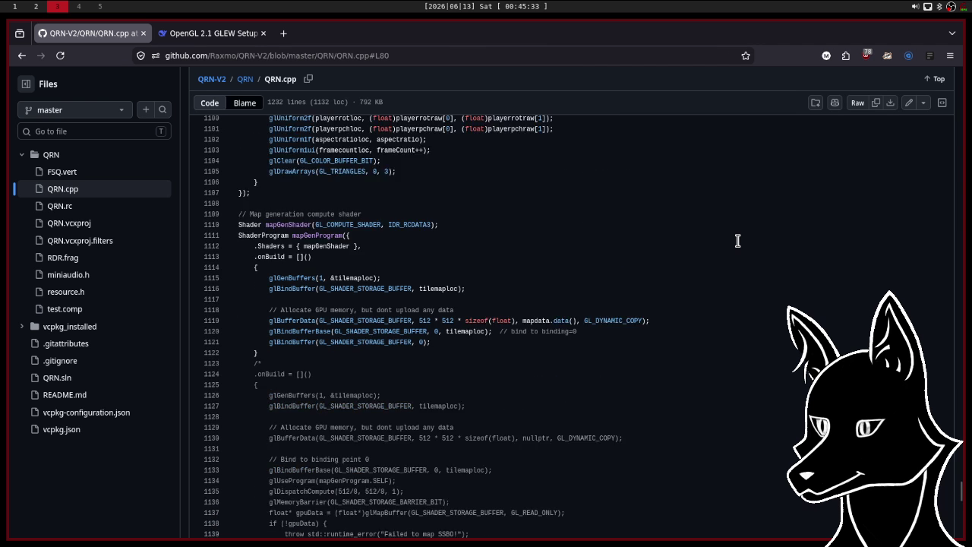
{"action": "scroll", "coordinate": [737, 241], "scroll_direction": "down", "scroll_amount": 2}
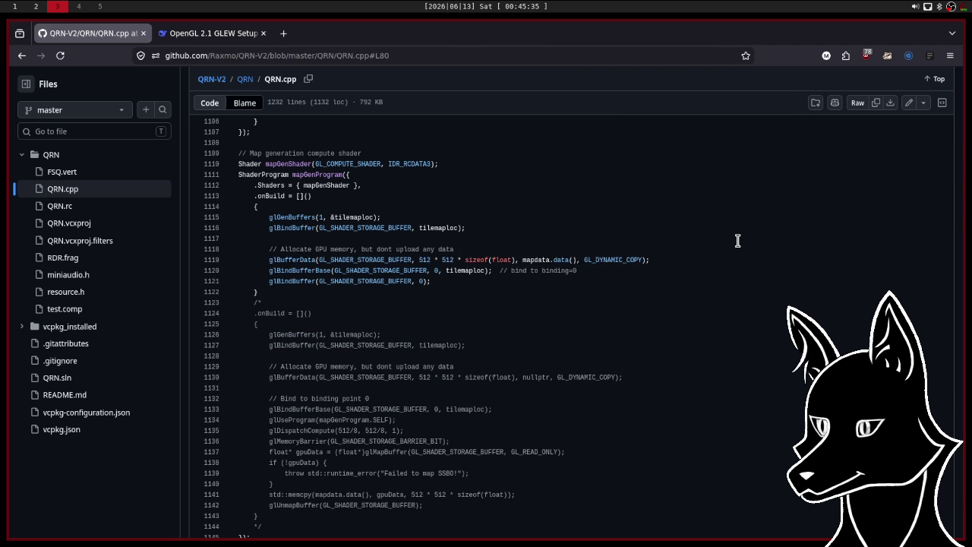
{"action": "left_click_drag", "start_coordinate": [665, 260], "coordinate": [661, 239]}
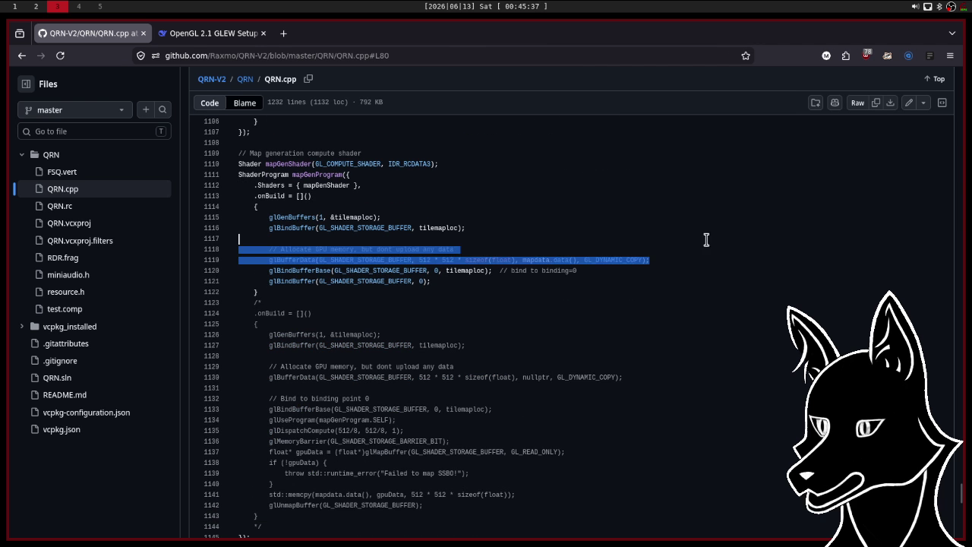
{"action": "left_click", "coordinate": [668, 259]}
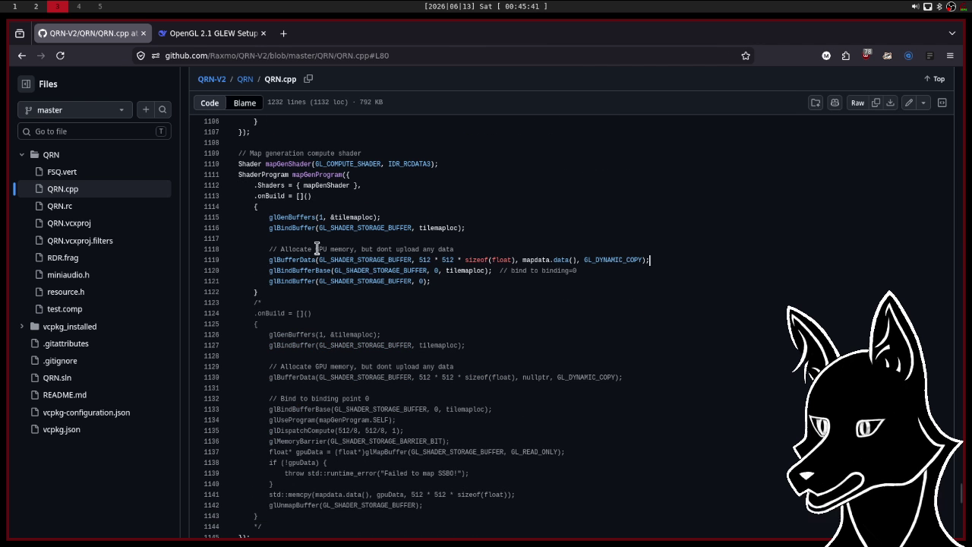
{"action": "key", "text": "shift+Home"}
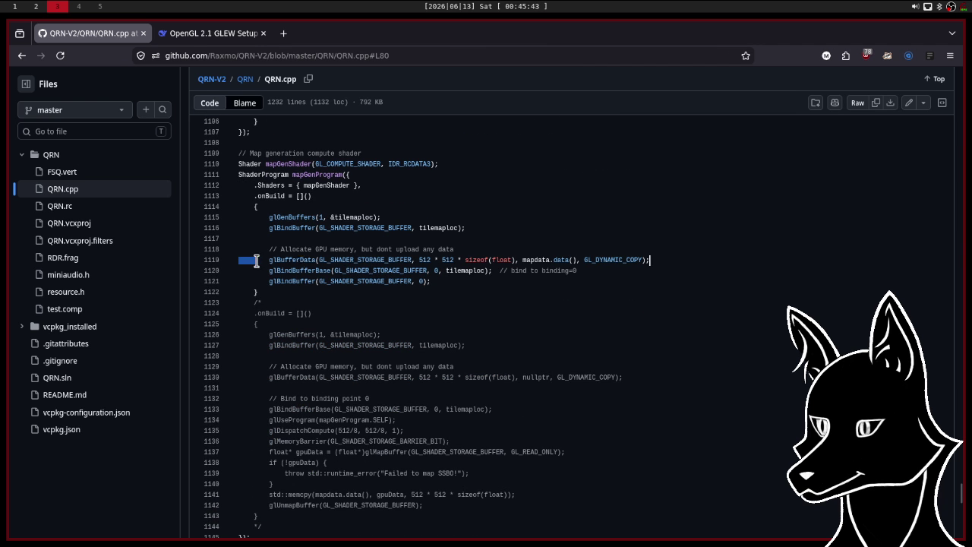
{"action": "mouse_move", "coordinate": [604, 261]}
{"action": "left_mouse_down"}
{"action": "mouse_move", "coordinate": [679, 271]}
{"action": "mouse_move", "coordinate": [679, 256]}
{"action": "left_mouse_up"}
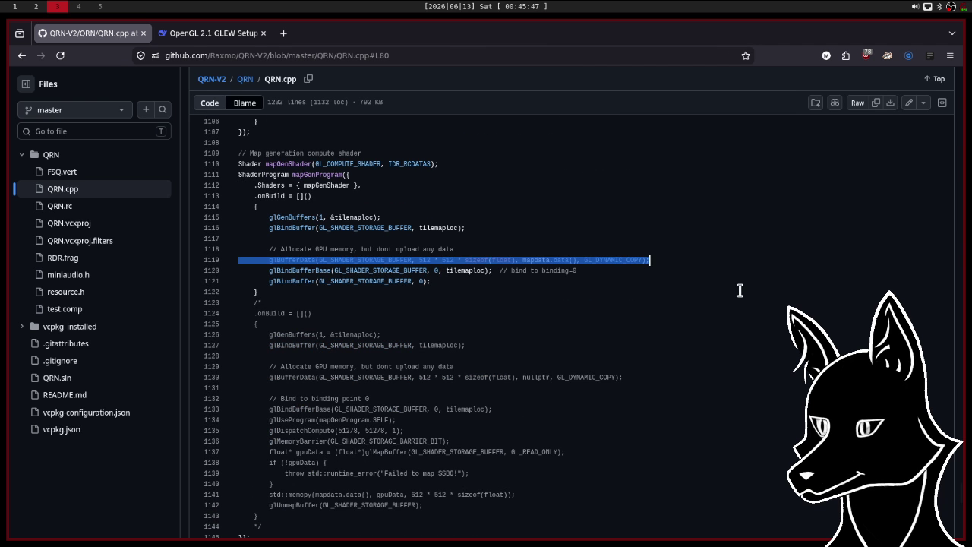
{"action": "scroll", "coordinate": [740, 290], "scroll_direction": "up", "scroll_amount": 2}
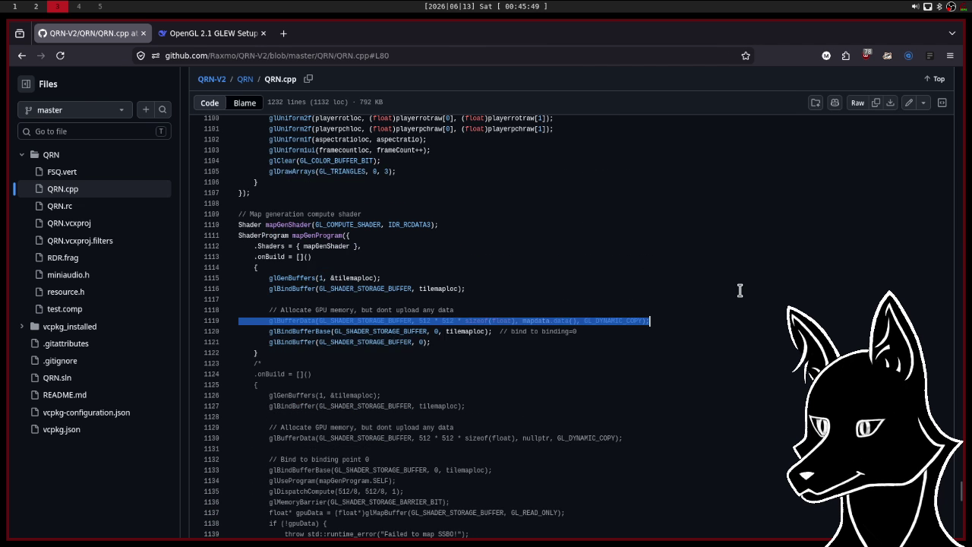
{"action": "left_click_drag", "start_coordinate": [434, 345], "coordinate": [260, 267]}
{"action": "left_click", "coordinate": [616, 266]}
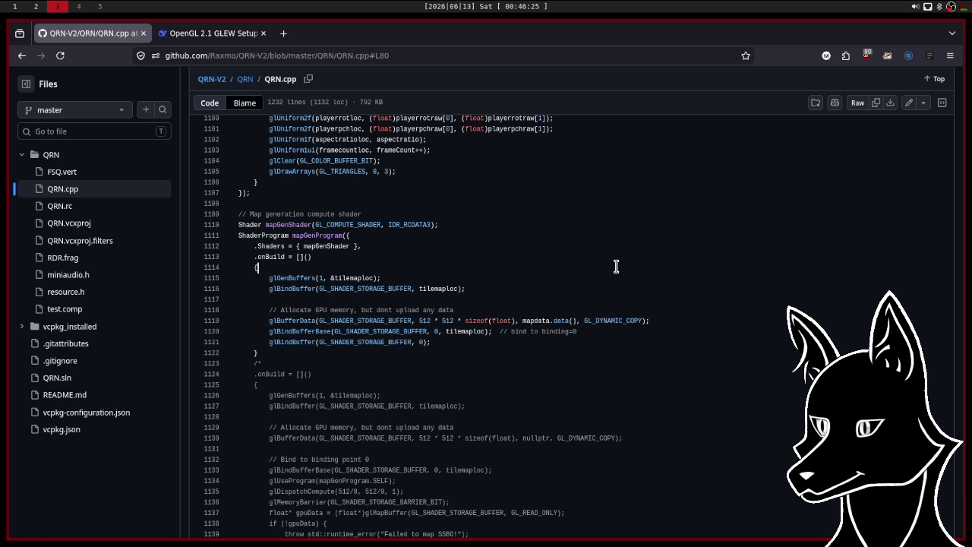
Scroll up through QRN.cpp from the Window struct to the MultiVec math utilities.
{"action": "scroll", "coordinate": [616, 266], "scroll_direction": "up", "scroll_amount": 5}
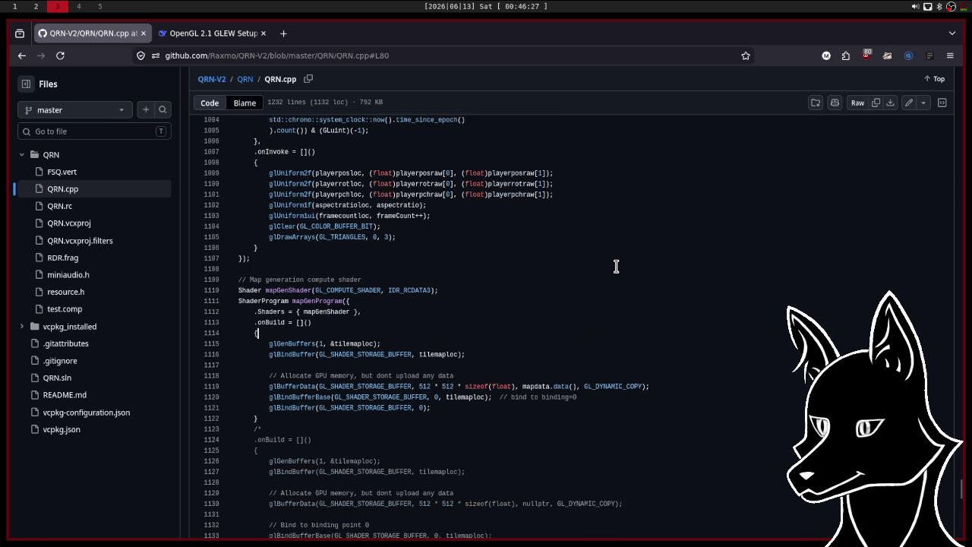
{"action": "scroll", "coordinate": [655, 336], "scroll_direction": "up", "scroll_amount": 3}
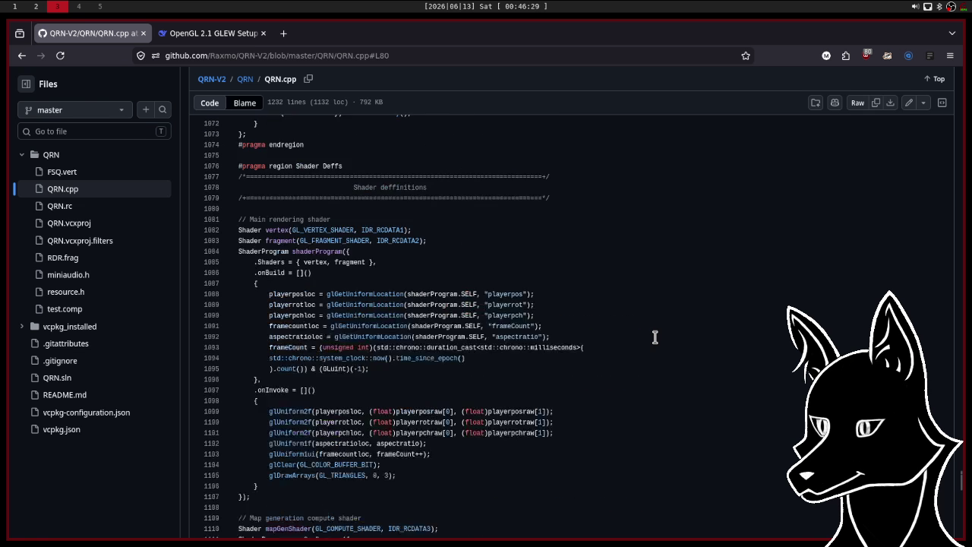
{"action": "scroll", "coordinate": [655, 336], "scroll_direction": "up", "scroll_amount": 13}
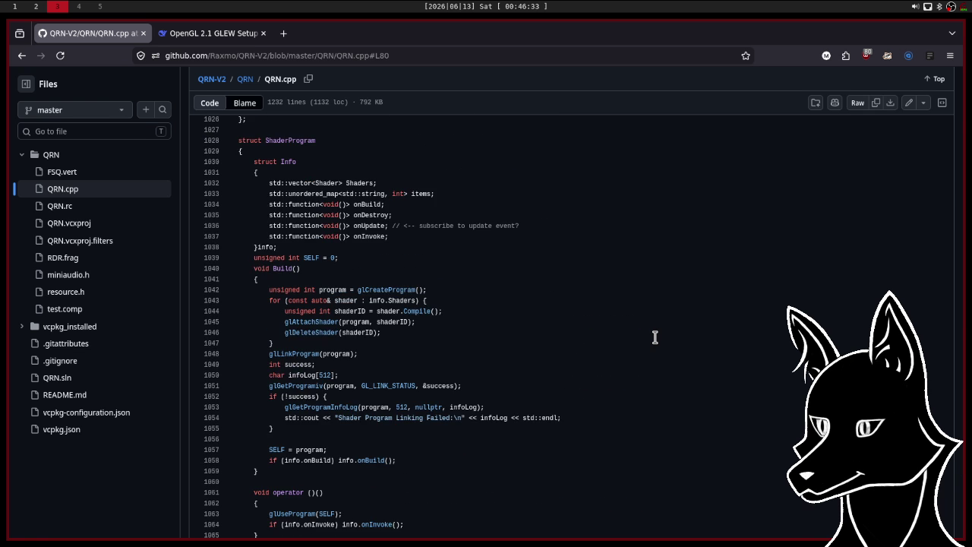
{"action": "scroll", "coordinate": [655, 337], "scroll_direction": "down", "scroll_amount": 2}
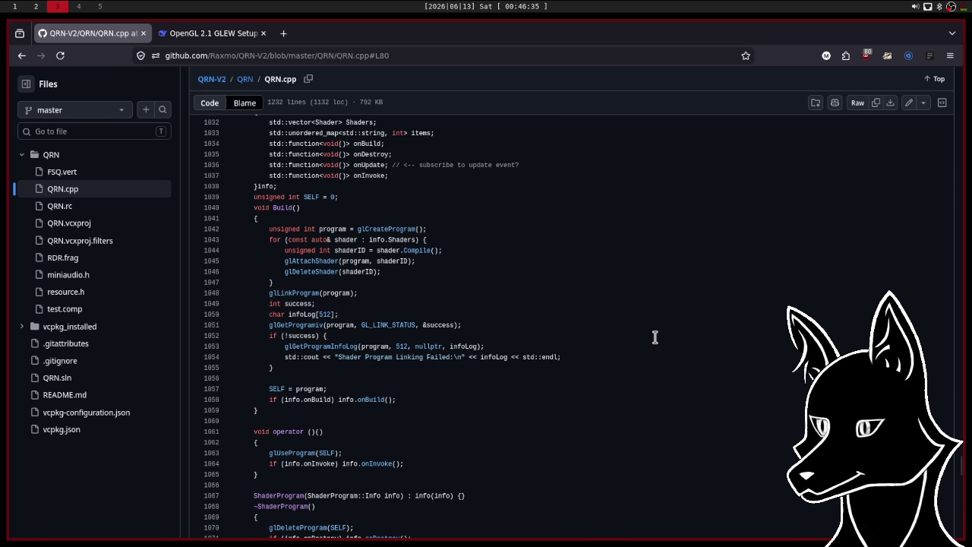
{"action": "scroll", "coordinate": [655, 337], "scroll_direction": "up", "scroll_amount": 7}
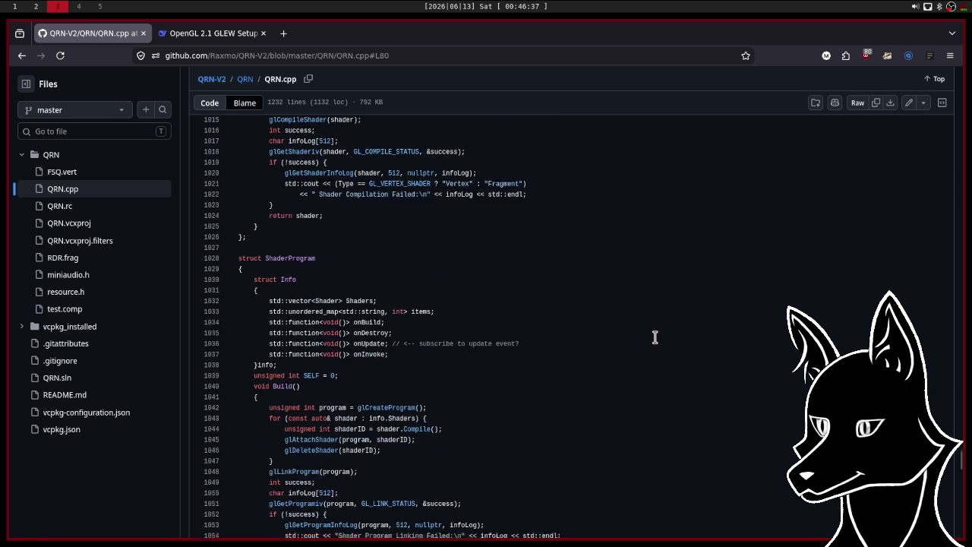
{"action": "scroll", "coordinate": [655, 337], "scroll_direction": "up", "scroll_amount": 4}
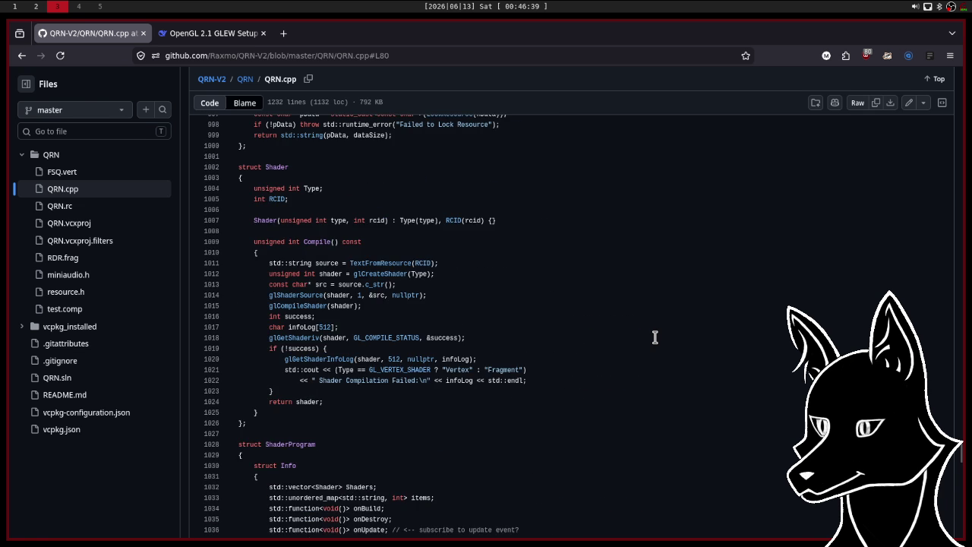
{"action": "scroll", "coordinate": [655, 337], "scroll_direction": "up", "scroll_amount": 2}
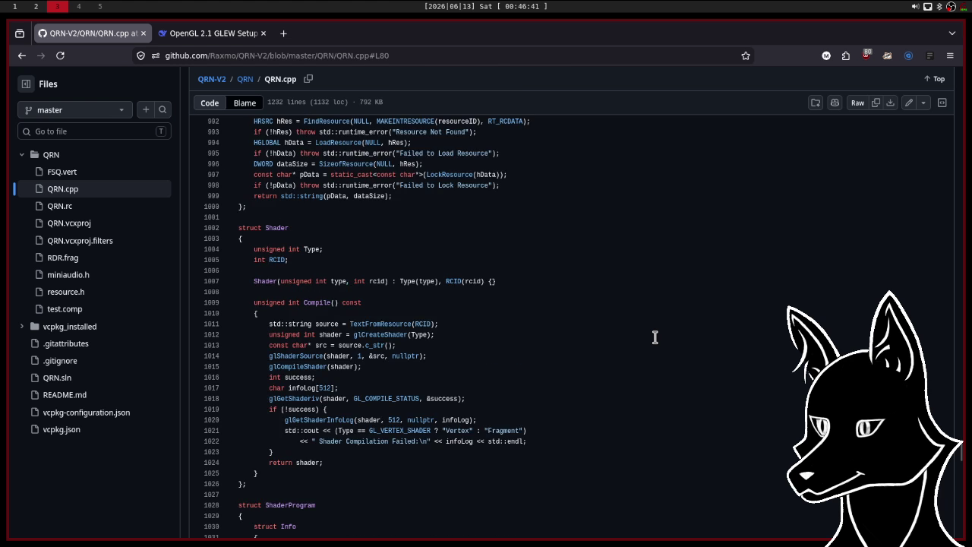
{"action": "scroll", "coordinate": [654, 336], "scroll_direction": "up", "scroll_amount": 4}
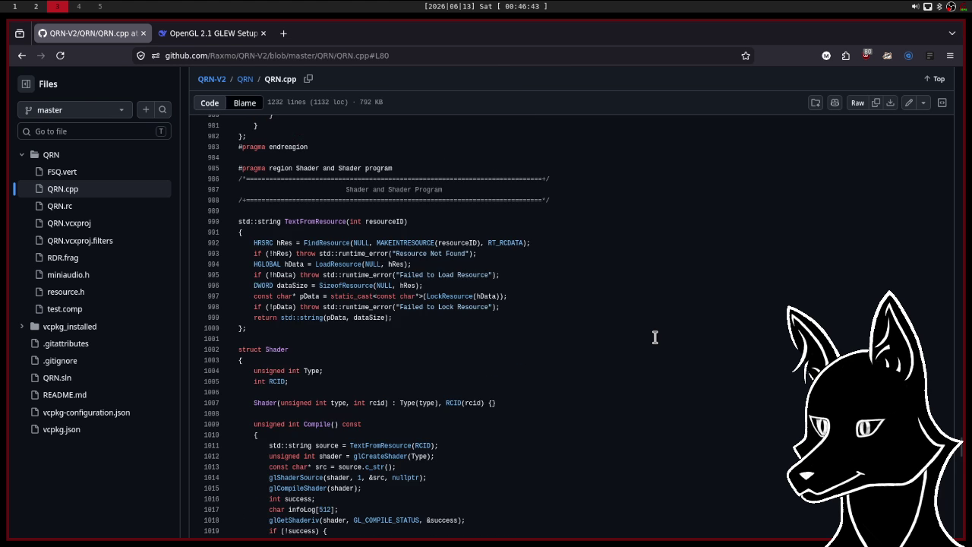
{"action": "scroll", "coordinate": [655, 336], "scroll_direction": "up", "scroll_amount": 5}
{"action": "scroll", "coordinate": [655, 336], "scroll_direction": "down", "scroll_amount": 3}
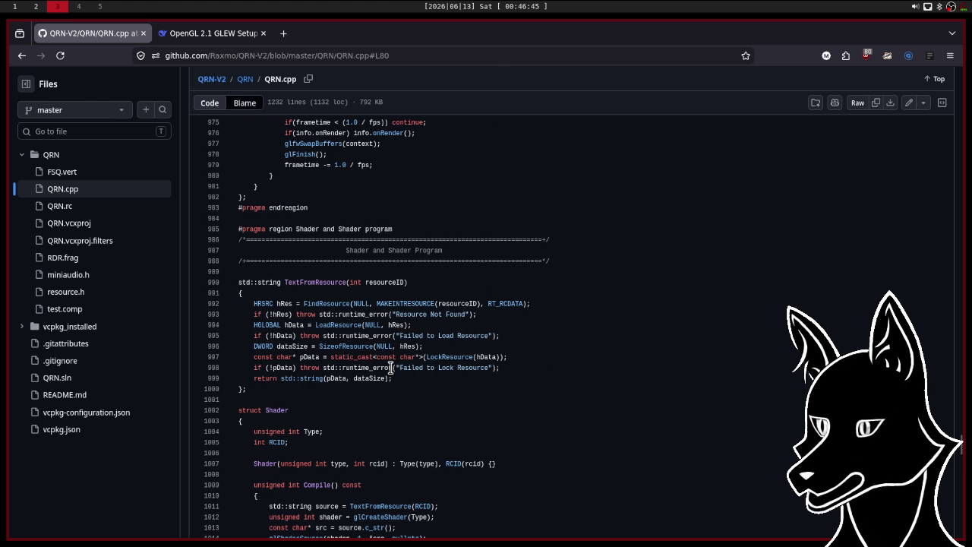
{"action": "left_click_drag", "start_coordinate": [393, 379], "coordinate": [254, 303]}
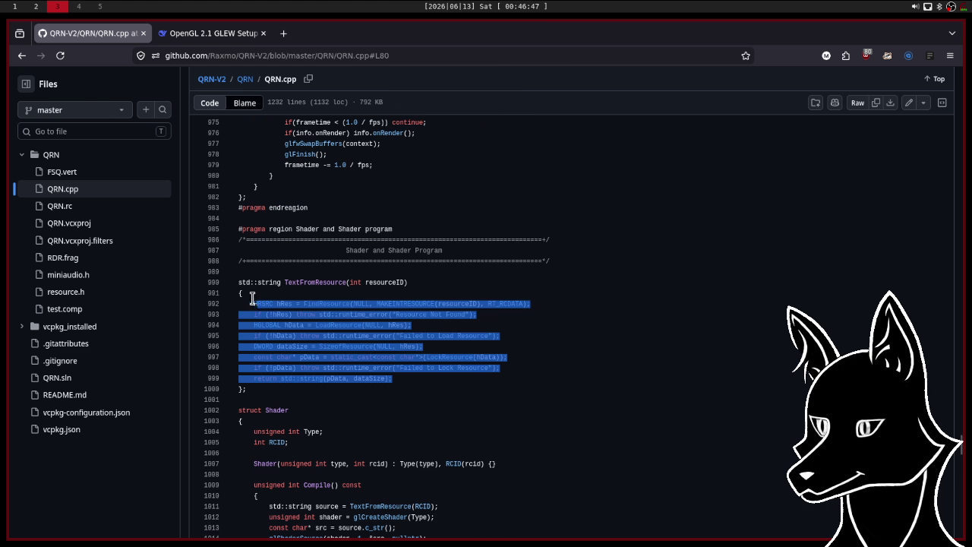
{"action": "scroll", "coordinate": [658, 303], "scroll_direction": "up", "scroll_amount": 4}
{"action": "scroll", "coordinate": [659, 303], "scroll_direction": "up", "scroll_amount": 6}
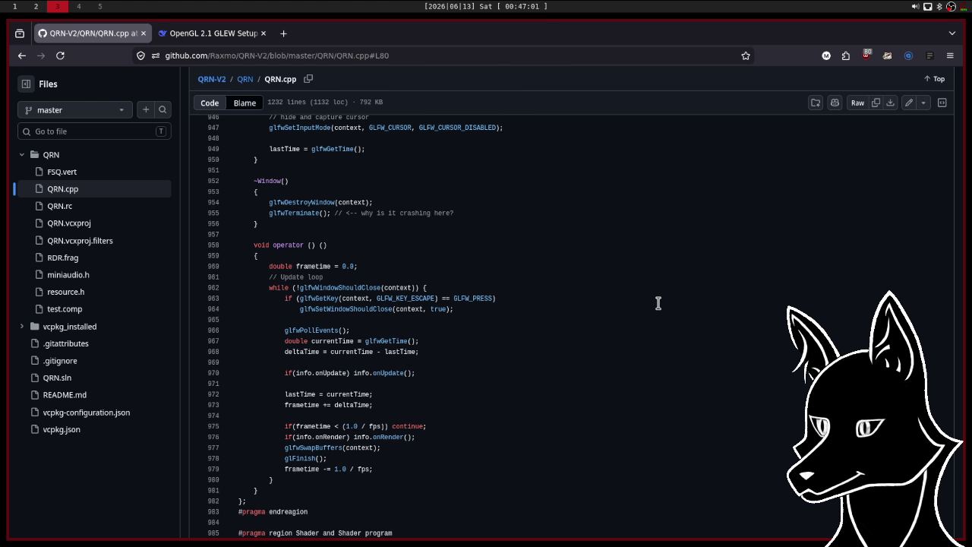
{"action": "scroll", "coordinate": [659, 303], "scroll_direction": "up", "scroll_amount": 6}
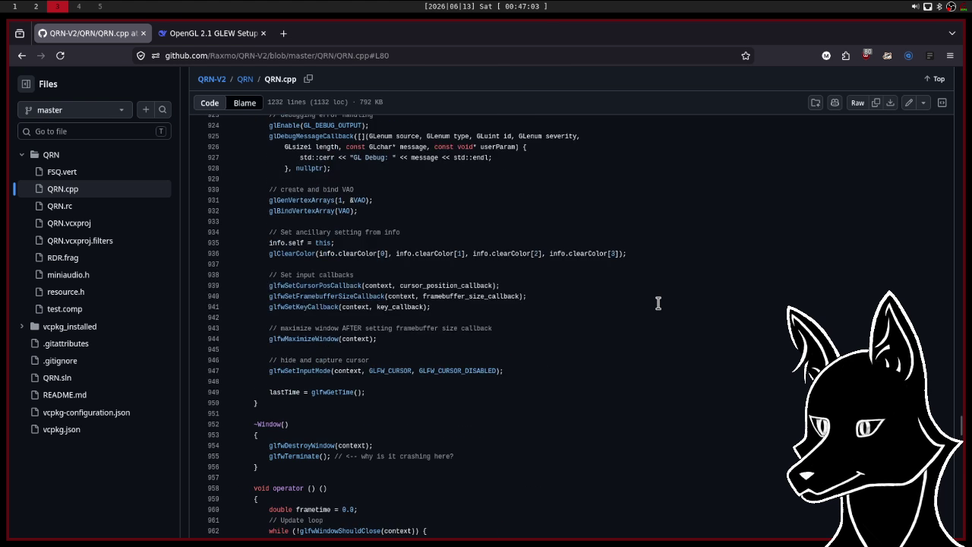
{"action": "scroll", "coordinate": [658, 303], "scroll_direction": "up", "scroll_amount": 5}
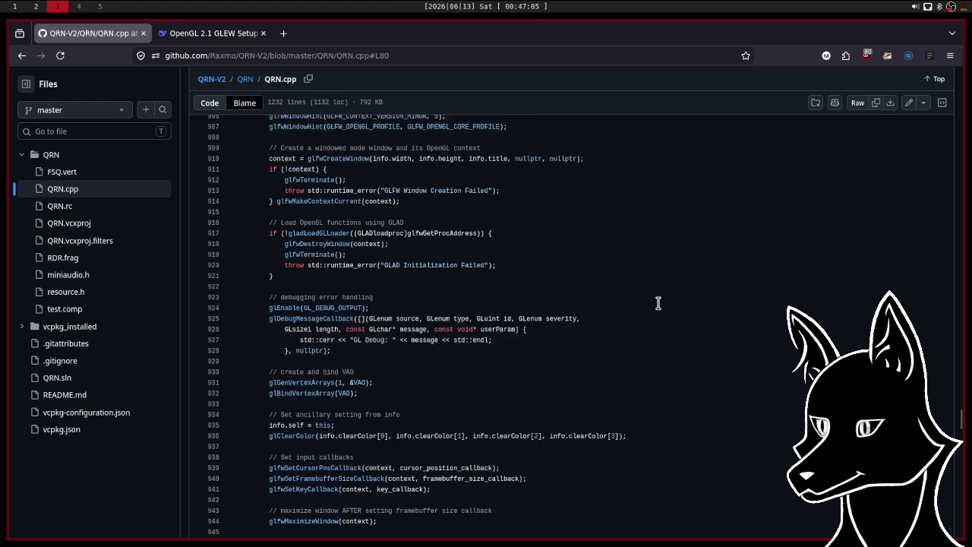
{"action": "scroll", "coordinate": [658, 303], "scroll_direction": "up", "scroll_amount": 3}
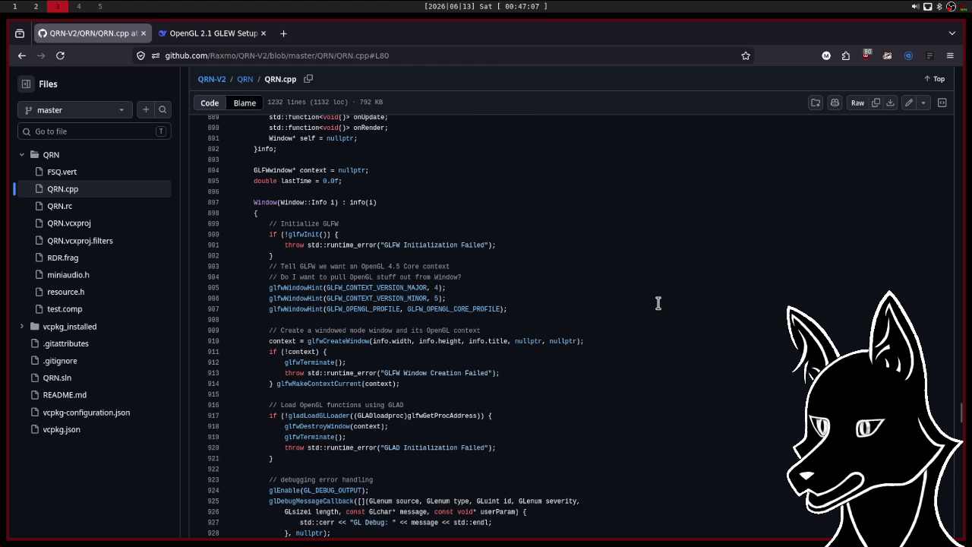
{"action": "scroll", "coordinate": [658, 303], "scroll_direction": "down", "scroll_amount": 2}
{"action": "scroll", "coordinate": [659, 303], "scroll_direction": "up", "scroll_amount": 4}
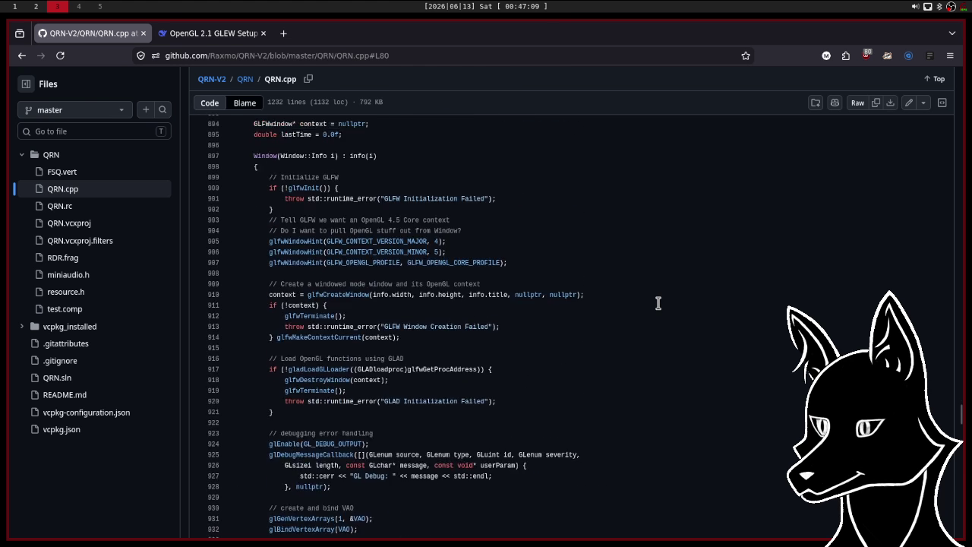
{"action": "scroll", "coordinate": [658, 303], "scroll_direction": "up", "scroll_amount": 1}
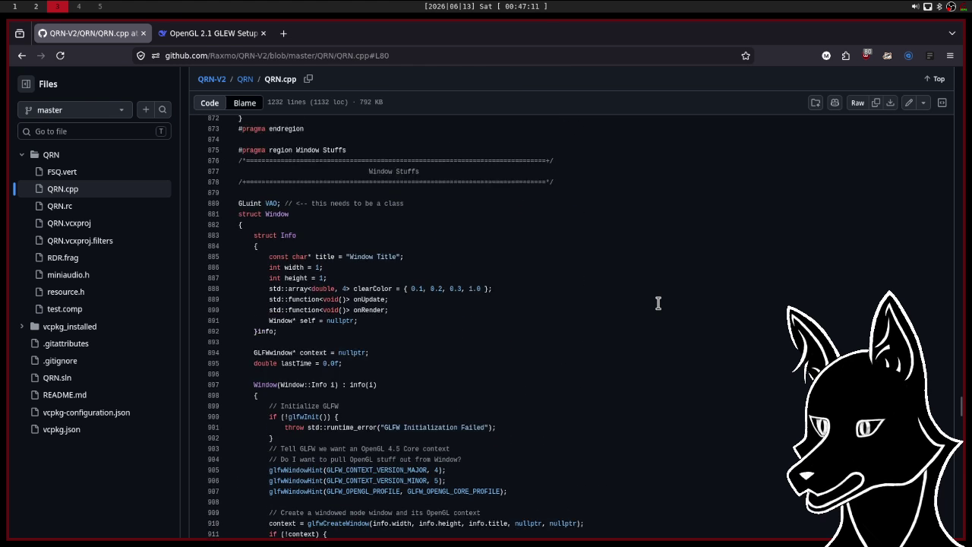
{"action": "scroll", "coordinate": [659, 303], "scroll_direction": "up", "scroll_amount": 3}
{"action": "scroll", "coordinate": [658, 303], "scroll_direction": "up", "scroll_amount": 2}
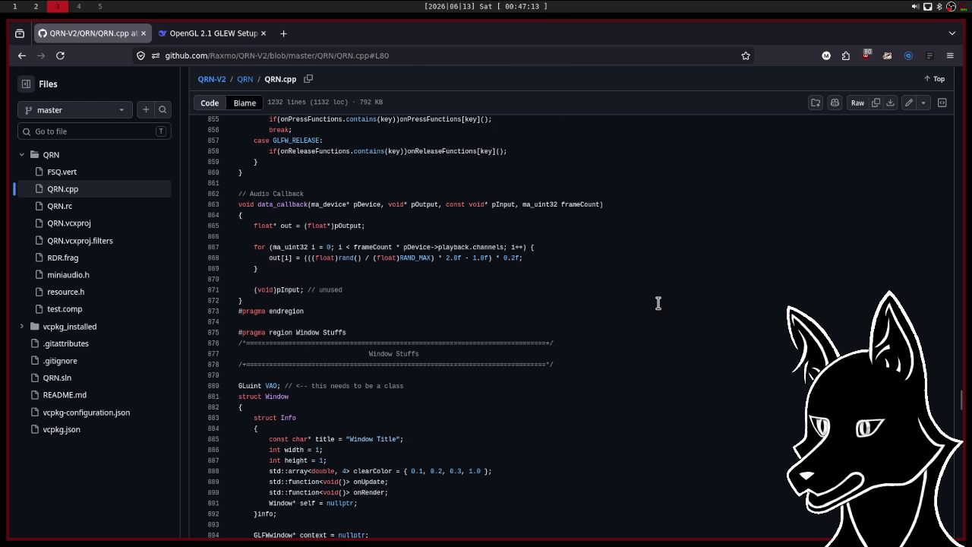
{"action": "scroll", "coordinate": [658, 303], "scroll_direction": "up", "scroll_amount": 4}
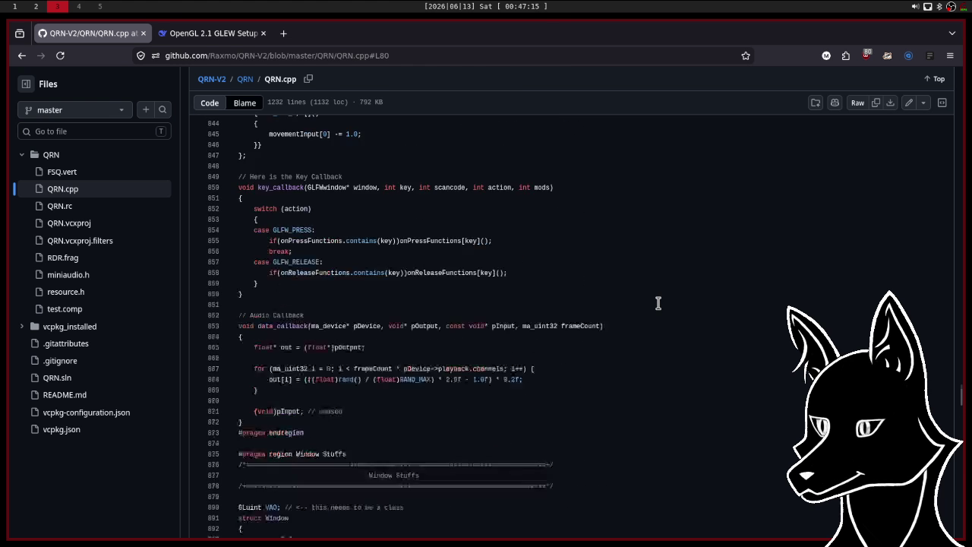
{"action": "scroll", "coordinate": [659, 303], "scroll_direction": "up", "scroll_amount": 1}
{"action": "scroll", "coordinate": [659, 304], "scroll_direction": "up", "scroll_amount": 5}
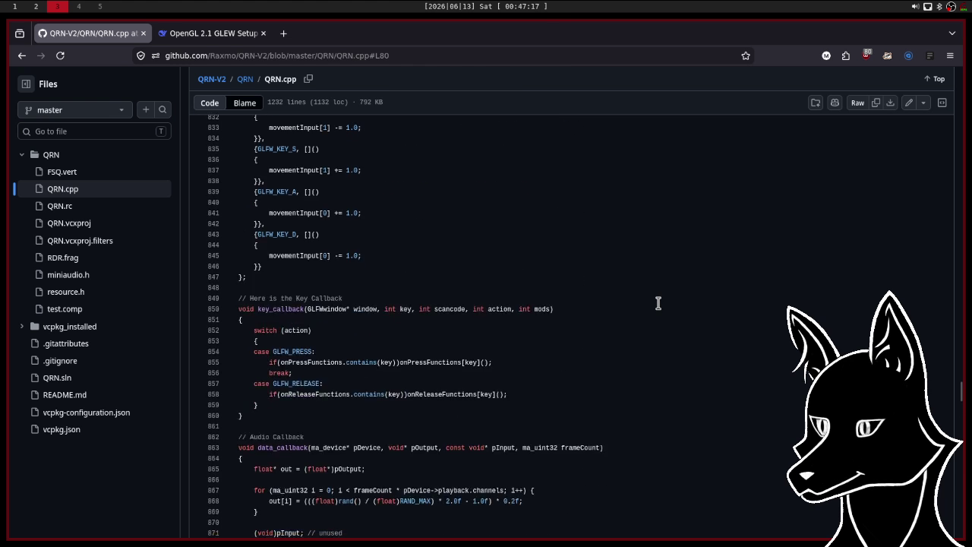
{"action": "scroll", "coordinate": [659, 303], "scroll_direction": "up", "scroll_amount": 5}
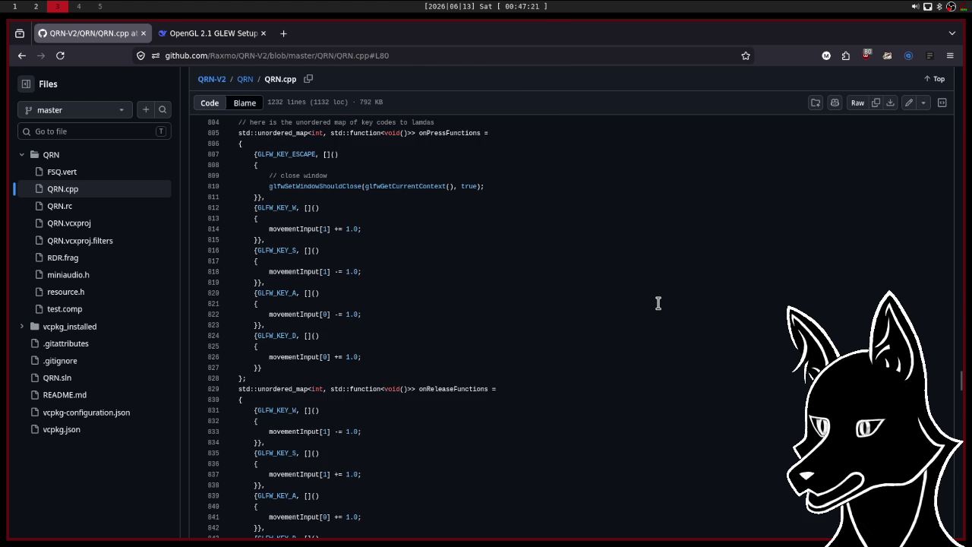
{"action": "scroll", "coordinate": [659, 303], "scroll_direction": "up", "scroll_amount": 2}
{"action": "scroll", "coordinate": [659, 303], "scroll_direction": "up", "scroll_amount": 8}
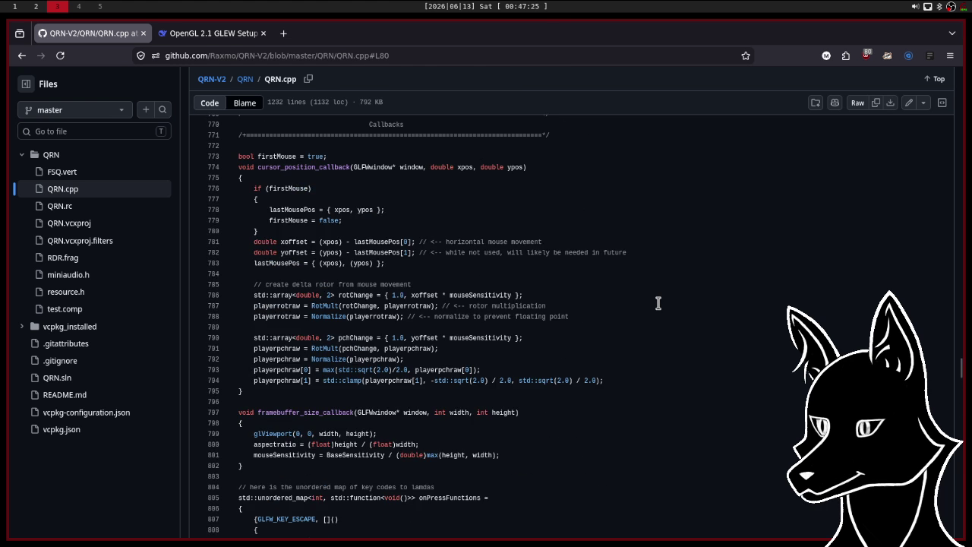
{"action": "scroll", "coordinate": [659, 303], "scroll_direction": "up", "scroll_amount": 3}
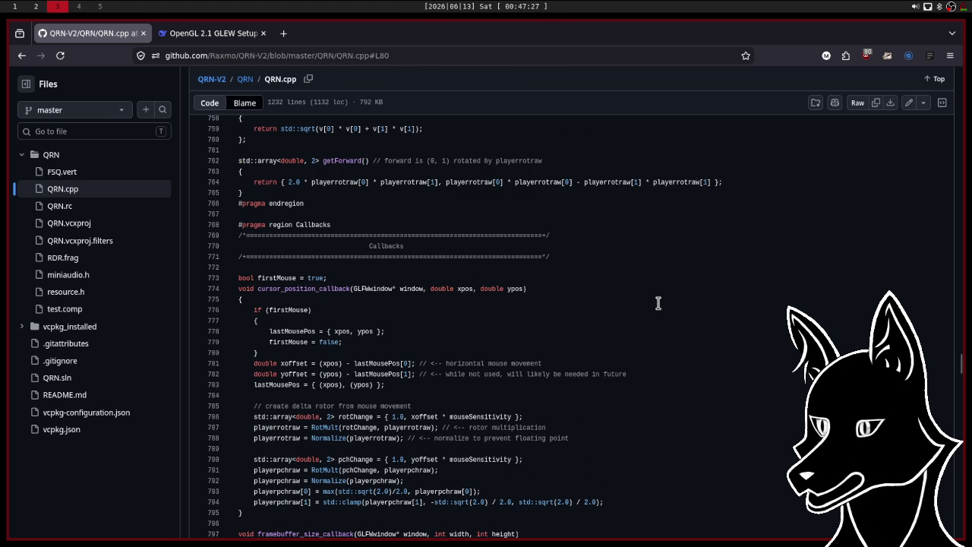
{"action": "scroll", "coordinate": [658, 303], "scroll_direction": "up", "scroll_amount": 3}
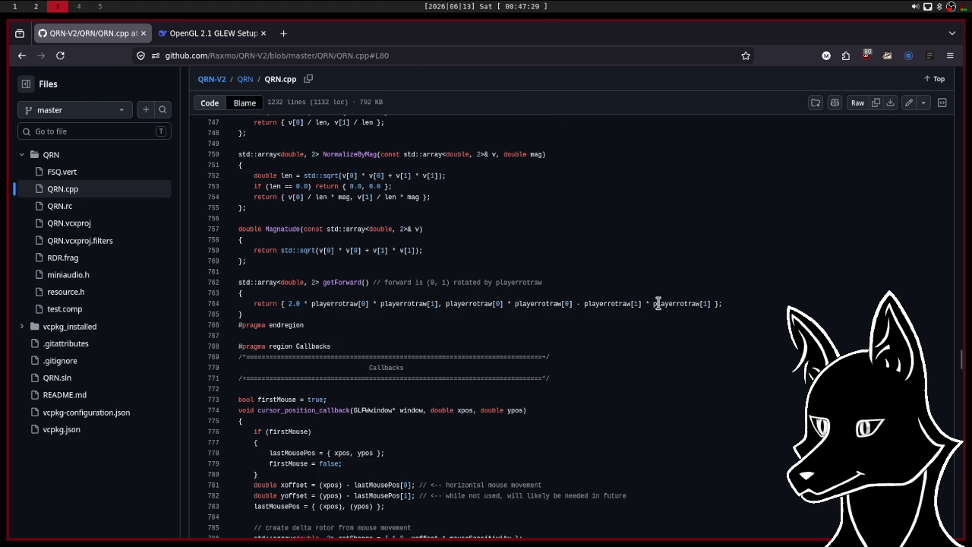
{"action": "scroll", "coordinate": [658, 303], "scroll_direction": "up", "scroll_amount": 5}
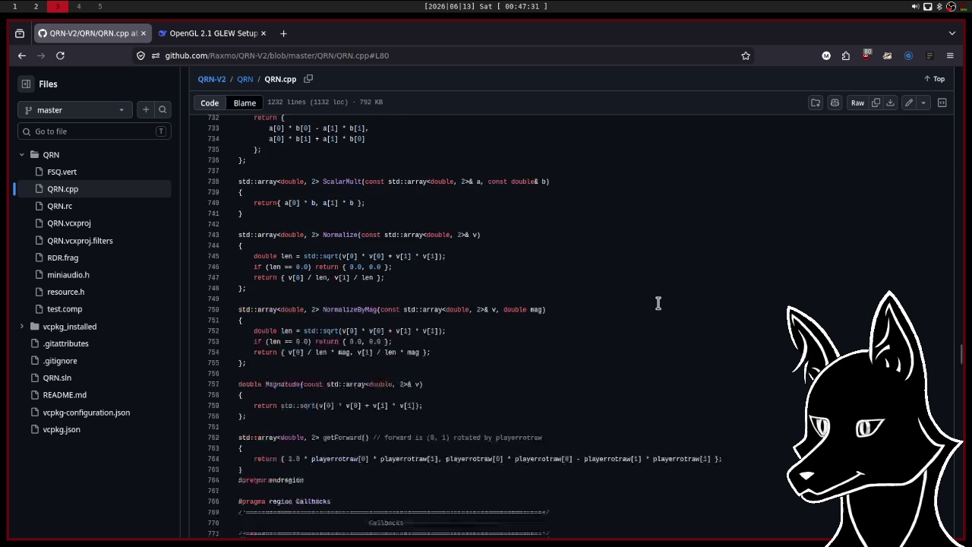
{"action": "scroll", "coordinate": [659, 303], "scroll_direction": "up", "scroll_amount": 8}
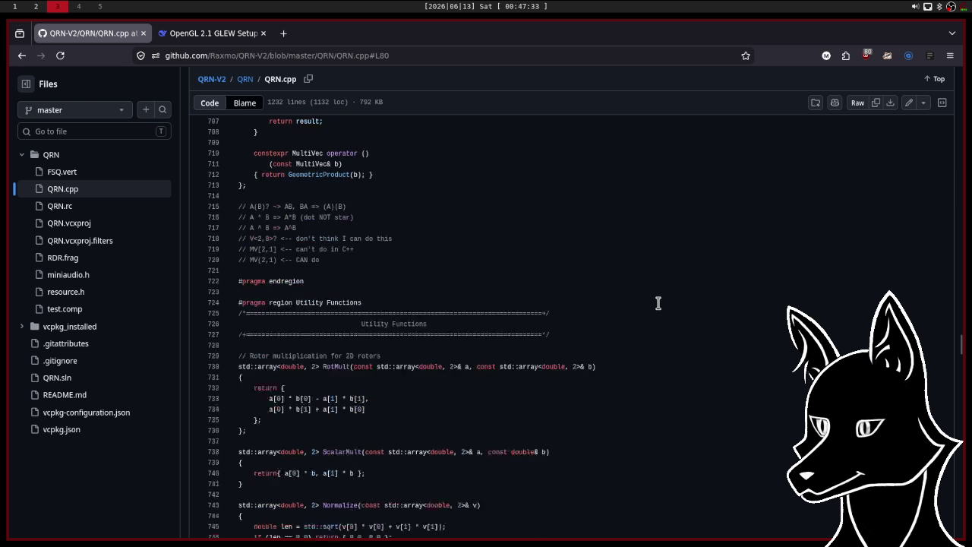
{"action": "scroll", "coordinate": [659, 303], "scroll_direction": "up", "scroll_amount": 2}
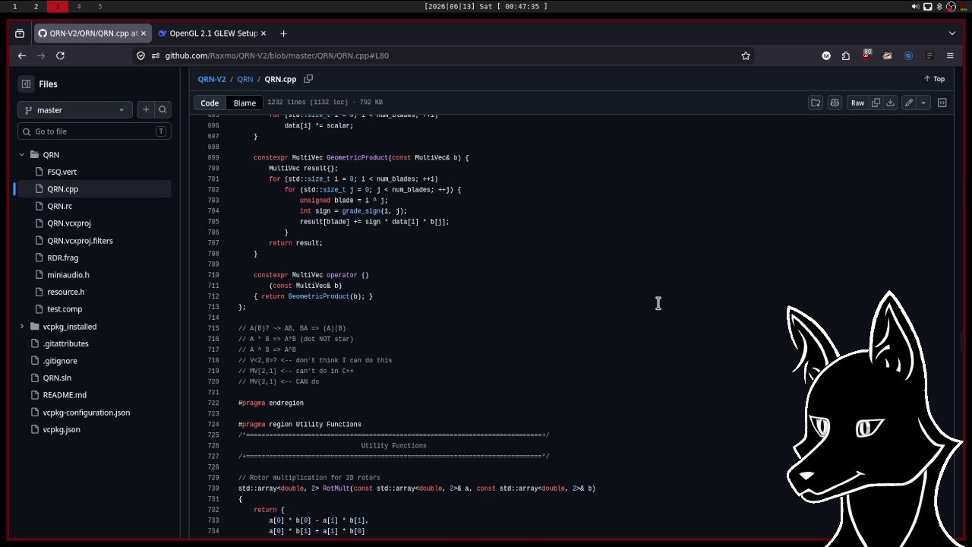
{"action": "scroll", "coordinate": [659, 303], "scroll_direction": "up", "scroll_amount": 10}
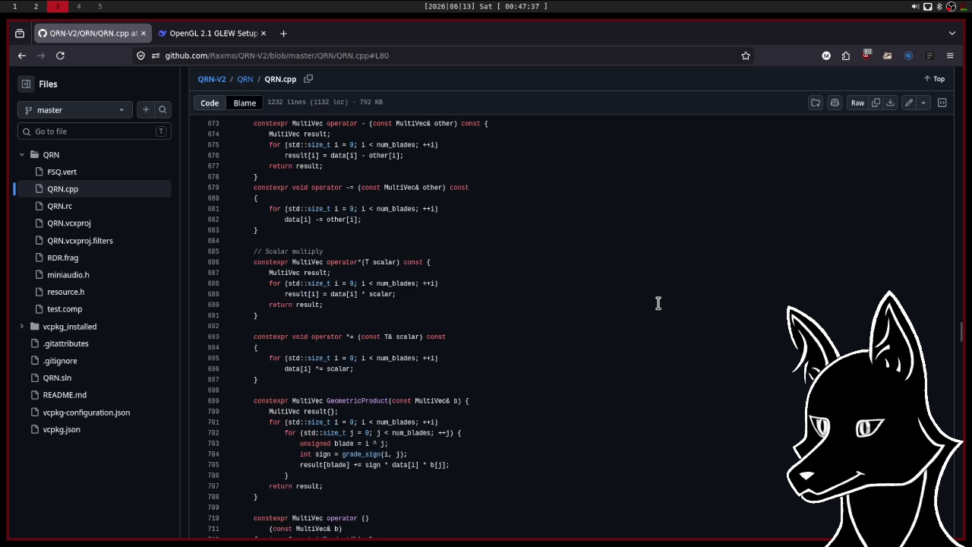
Scroll back down to cursor_position_callback's mouse-movement rotor updates.
{"action": "scroll", "coordinate": [659, 303], "scroll_direction": "down", "scroll_amount": 18}
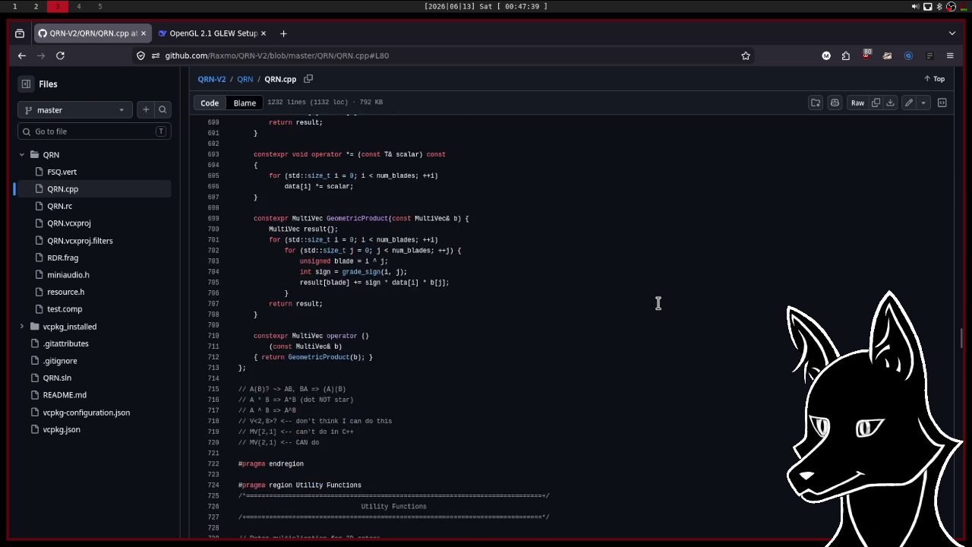
{"action": "scroll", "coordinate": [659, 303], "scroll_direction": "down", "scroll_amount": 12}
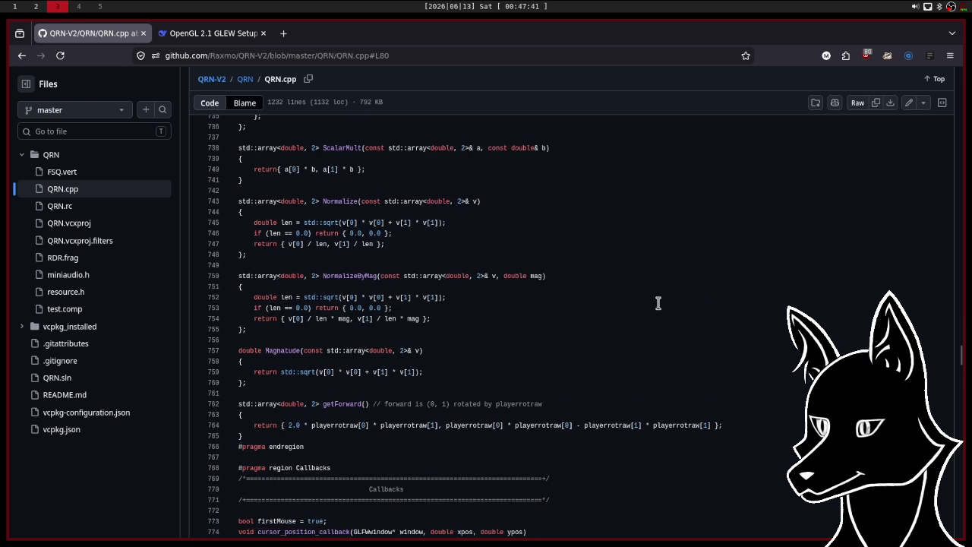
{"action": "scroll", "coordinate": [659, 303], "scroll_direction": "down", "scroll_amount": 6}
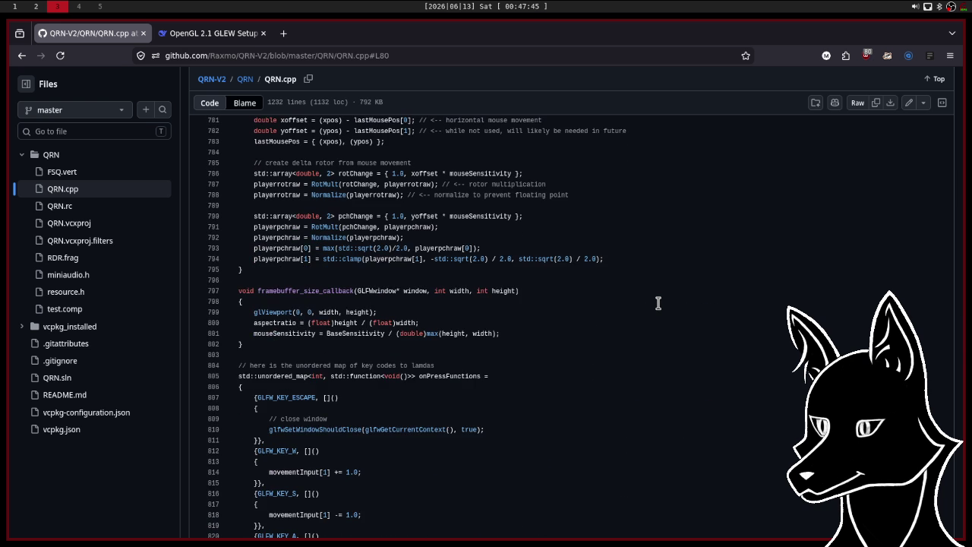
{"action": "scroll", "coordinate": [658, 303], "scroll_direction": "up", "scroll_amount": 2}
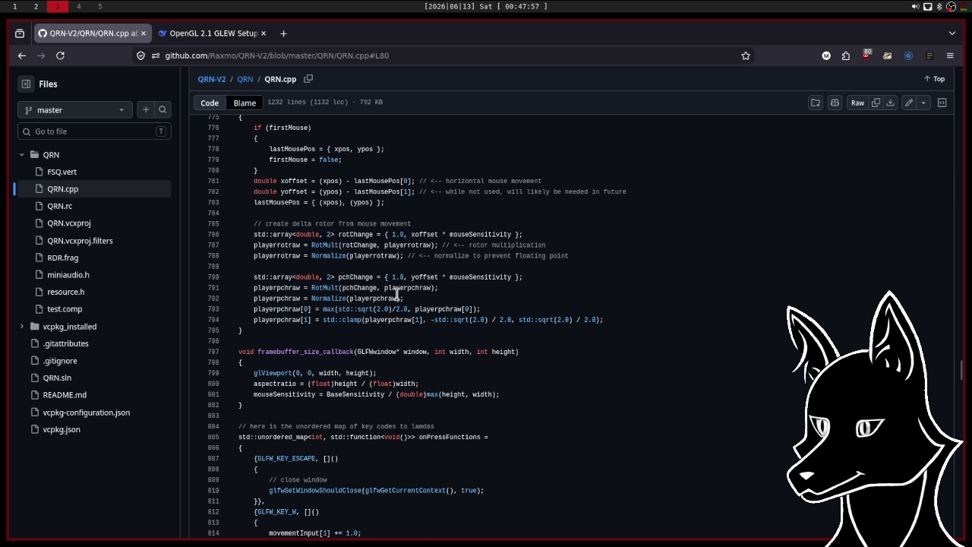
Highlight the delta rotor lines 784–786, the pitch rotor on line 791 and clamp on 793.
{"action": "mouse_move", "coordinate": [255, 234]}
{"action": "left_mouse_down"}
{"action": "mouse_move", "coordinate": [509, 228]}
{"action": "mouse_move", "coordinate": [531, 218]}
{"action": "left_mouse_up"}
{"action": "left_click", "coordinate": [509, 227]}
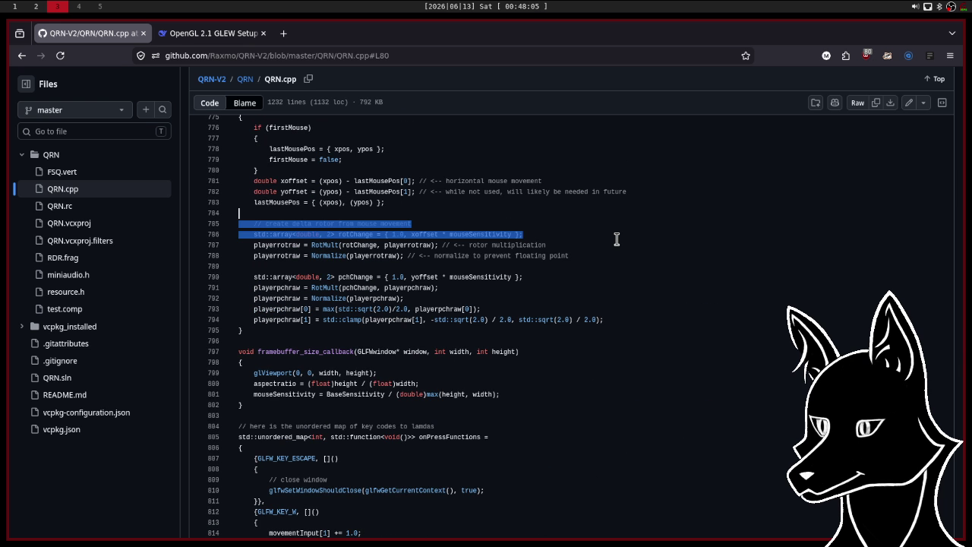
{"action": "scroll", "coordinate": [617, 239], "scroll_direction": "down", "scroll_amount": 1}
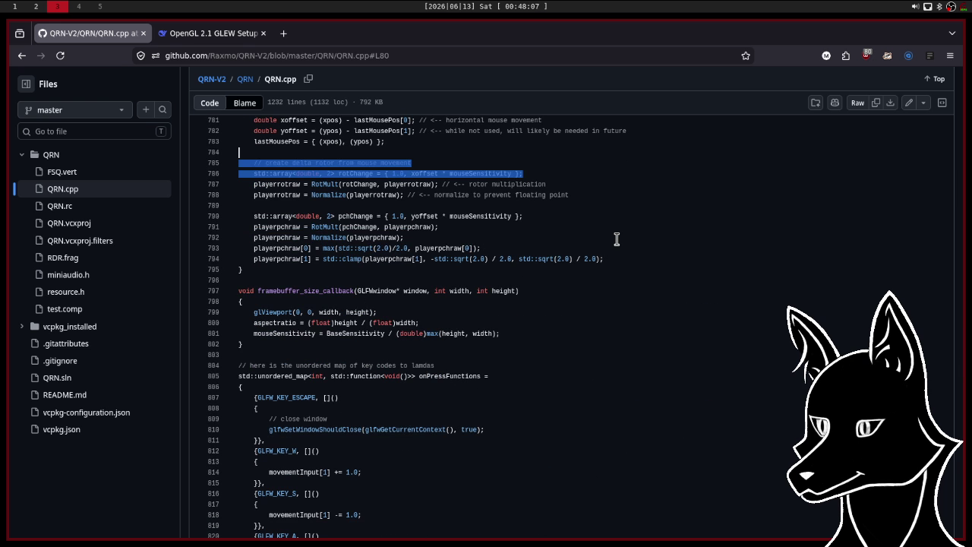
{"action": "left_click", "coordinate": [451, 227]}
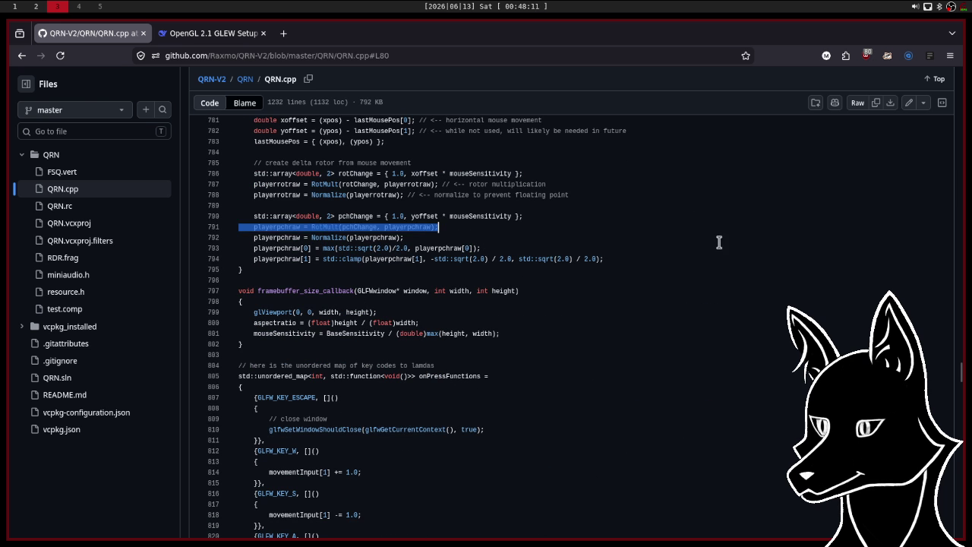
{"action": "left_click", "coordinate": [655, 246]}
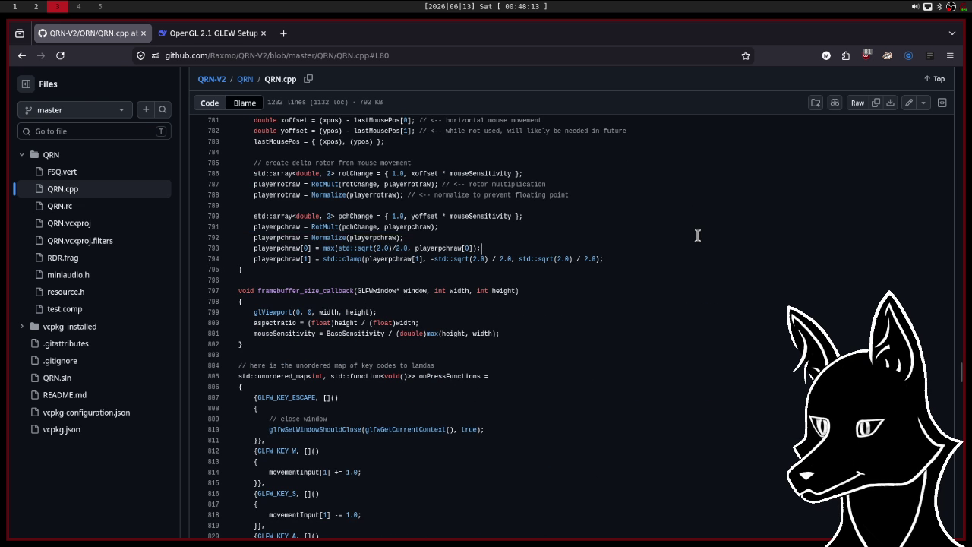
Scroll down to the audio data_callback and the Window Stuffs region declaring the VAO.
{"action": "scroll", "coordinate": [697, 235], "scroll_direction": "down", "scroll_amount": 2}
{"action": "scroll", "coordinate": [698, 235], "scroll_direction": "down", "scroll_amount": 2}
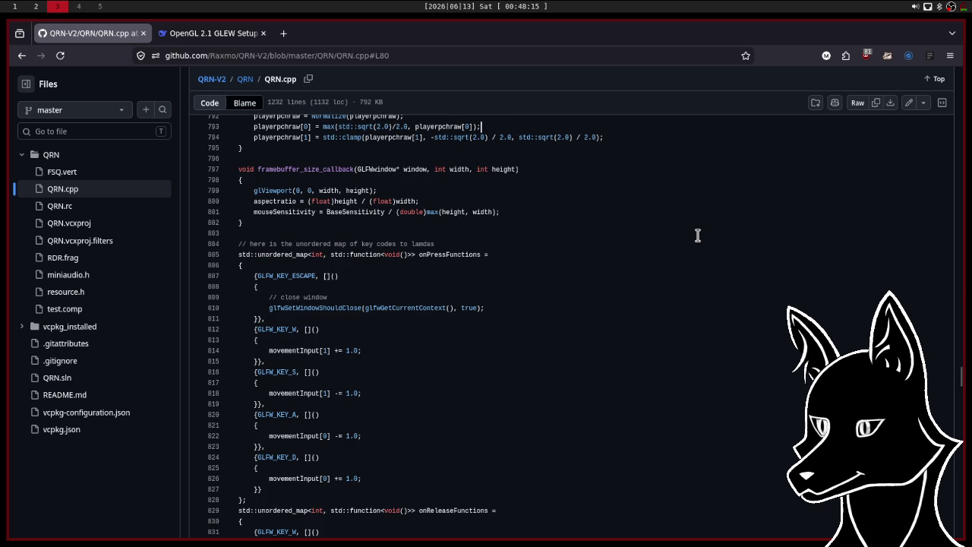
{"action": "scroll", "coordinate": [697, 236], "scroll_direction": "down", "scroll_amount": 10}
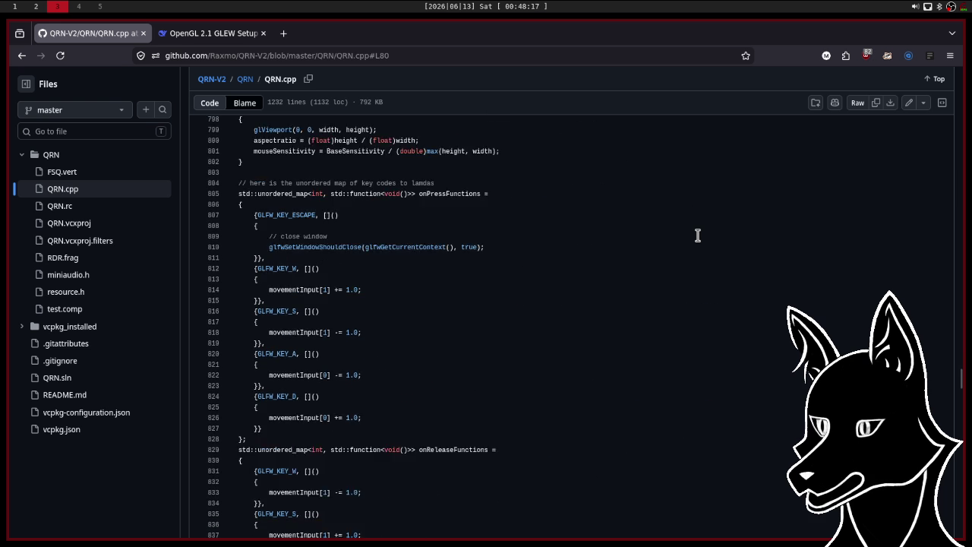
{"action": "scroll", "coordinate": [698, 236], "scroll_direction": "down", "scroll_amount": 7}
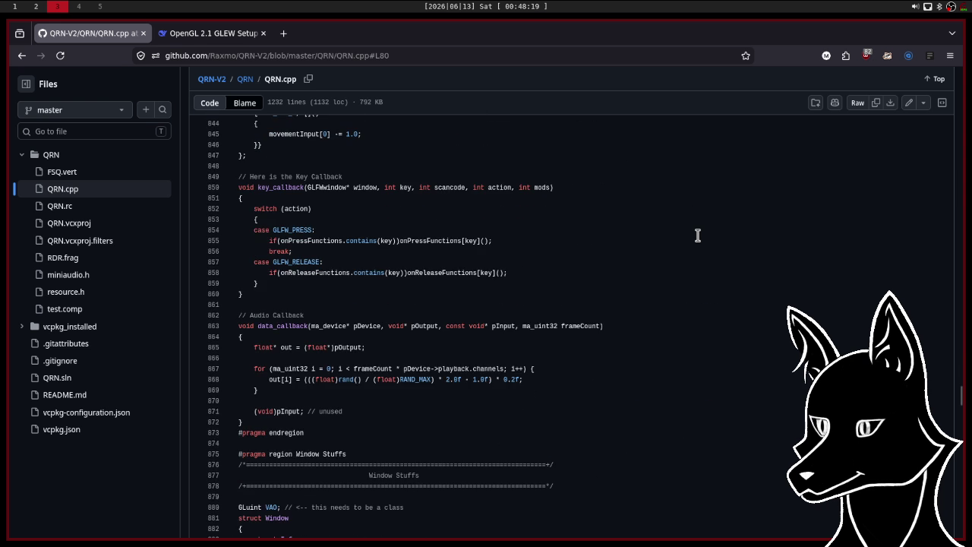
{"action": "scroll", "coordinate": [697, 236], "scroll_direction": "down", "scroll_amount": 2}
{"action": "scroll", "coordinate": [697, 235], "scroll_direction": "up", "scroll_amount": 2}
{"action": "scroll", "coordinate": [698, 235], "scroll_direction": "up", "scroll_amount": 2}
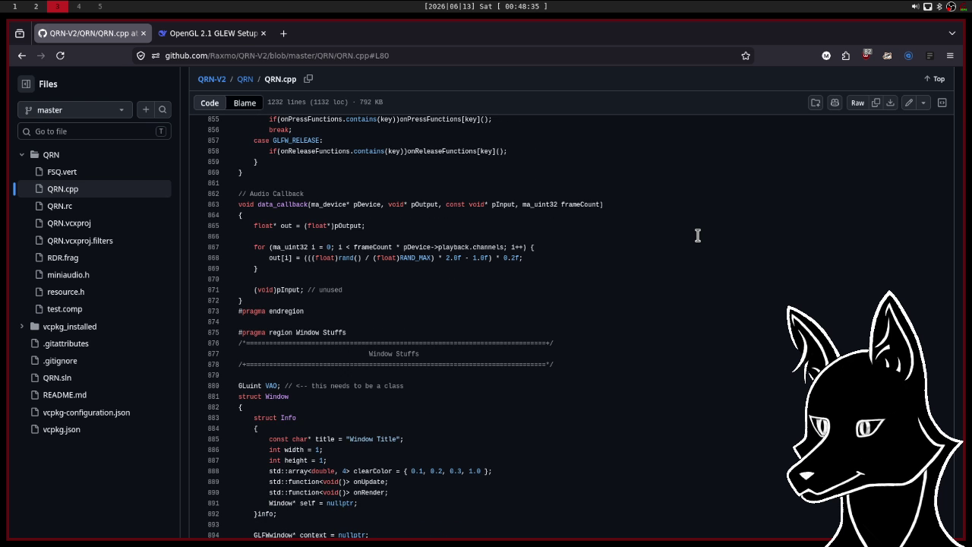
Scroll past data_callback to the Window constructor's 'create and bind VAO' lines around 930.
{"action": "left_click_drag", "start_coordinate": [266, 303], "coordinate": [239, 205]}
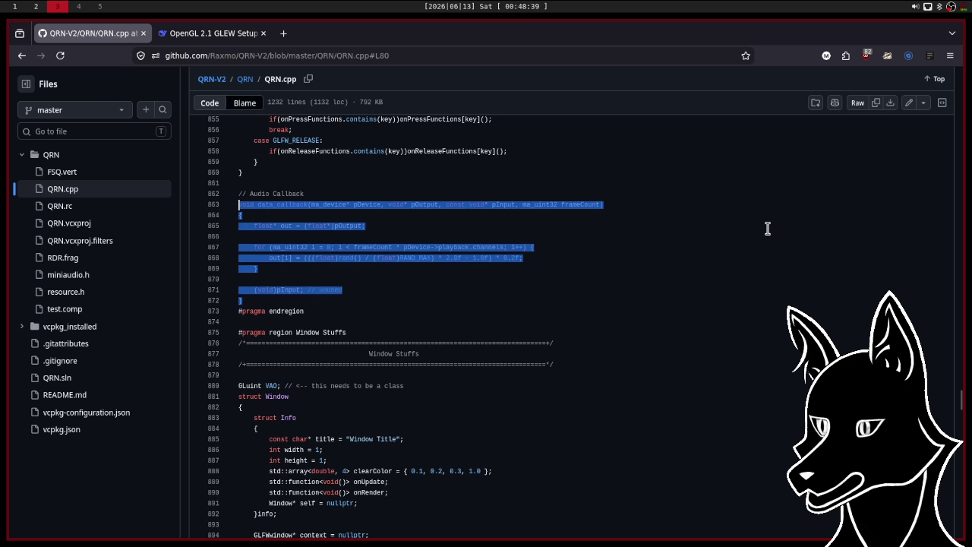
{"action": "scroll", "coordinate": [767, 228], "scroll_direction": "down", "scroll_amount": 3}
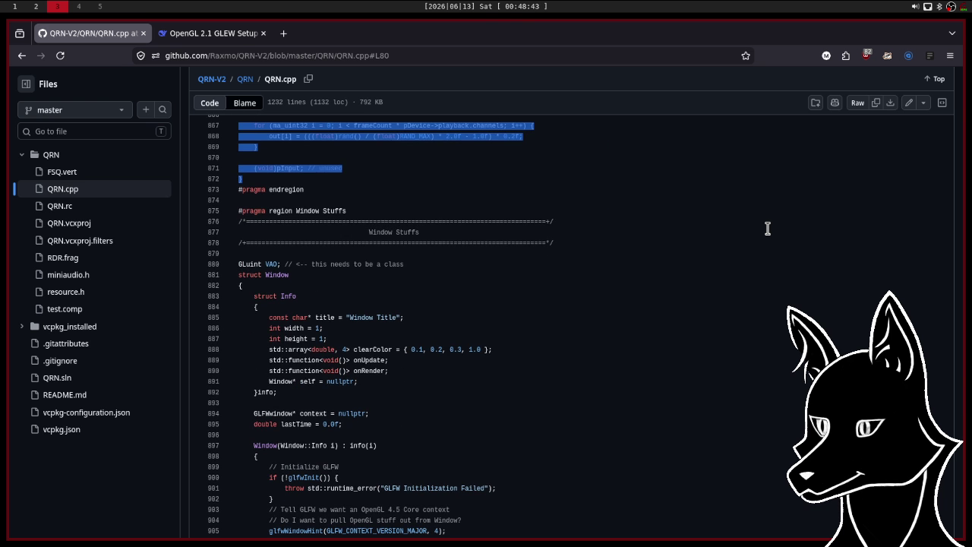
{"action": "scroll", "coordinate": [767, 228], "scroll_direction": "down", "scroll_amount": 5}
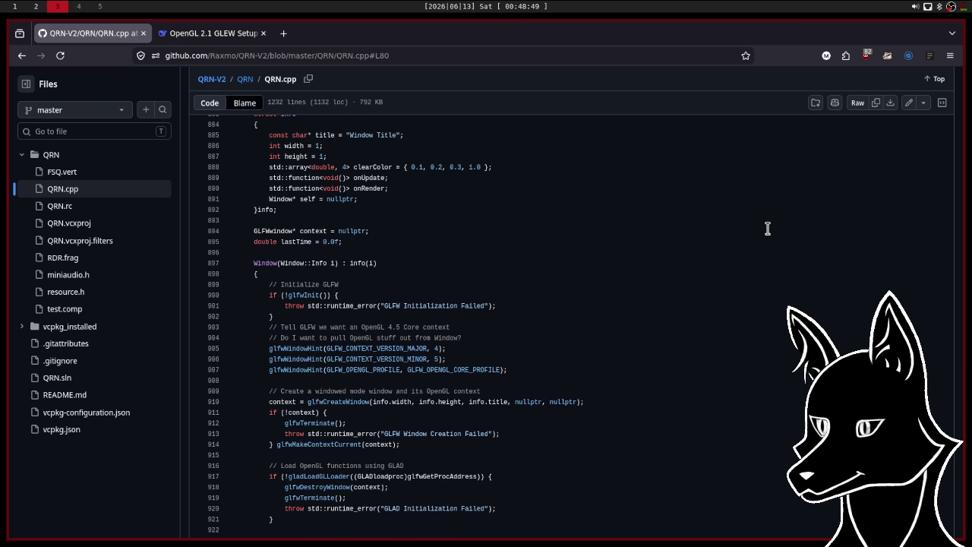
{"action": "scroll", "coordinate": [767, 228], "scroll_direction": "down", "scroll_amount": 2}
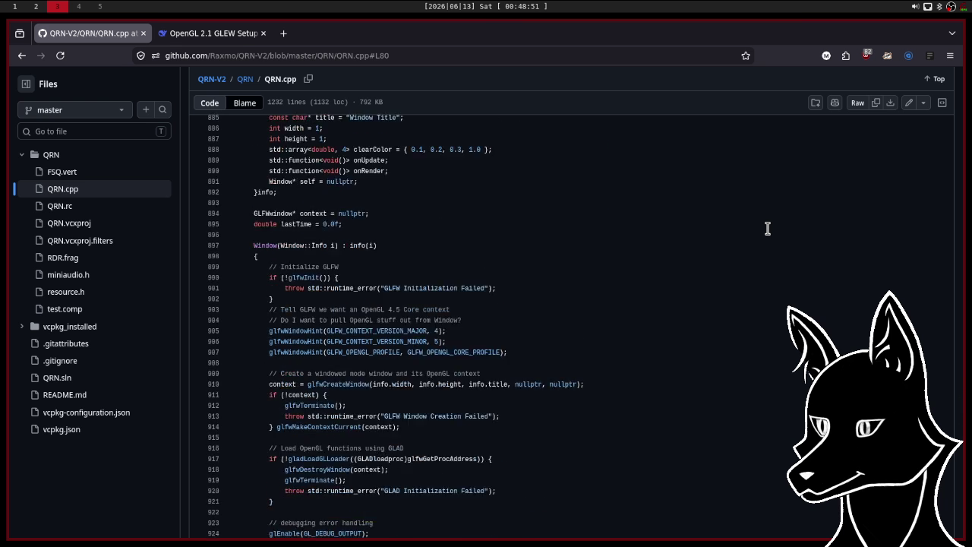
{"action": "scroll", "coordinate": [767, 229], "scroll_direction": "down", "scroll_amount": 4}
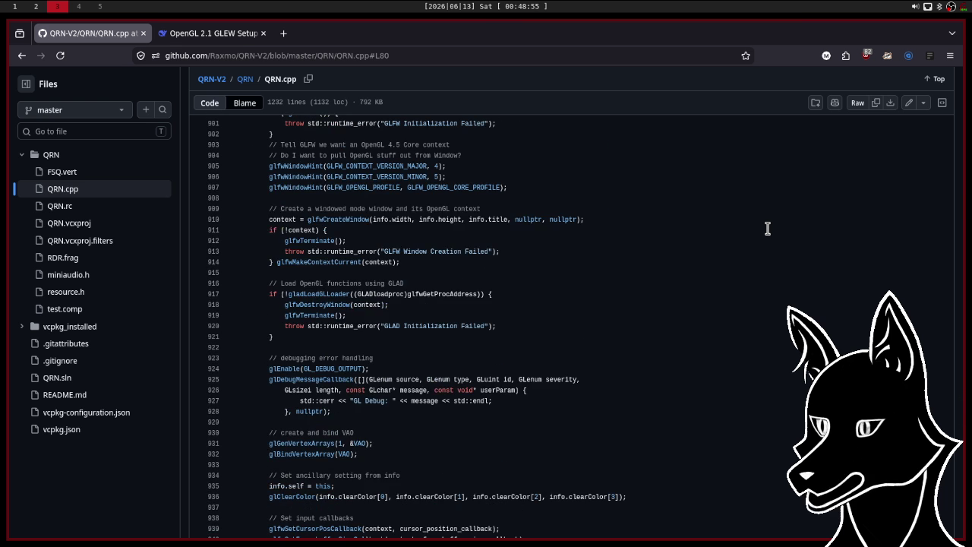
{"action": "scroll", "coordinate": [767, 229], "scroll_direction": "down", "scroll_amount": 2}
{"action": "scroll", "coordinate": [767, 229], "scroll_direction": "down", "scroll_amount": 2}
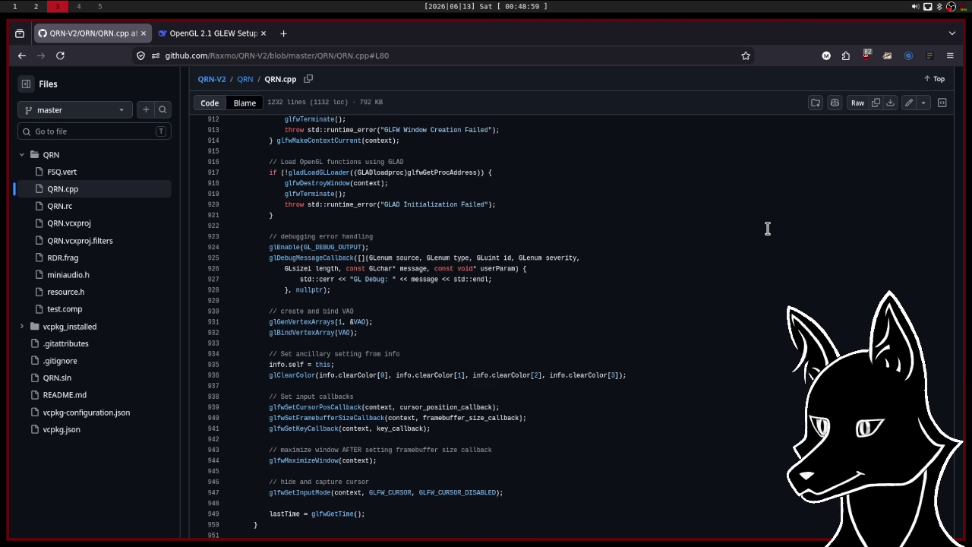
{"action": "scroll", "coordinate": [768, 228], "scroll_direction": "down", "scroll_amount": 2}
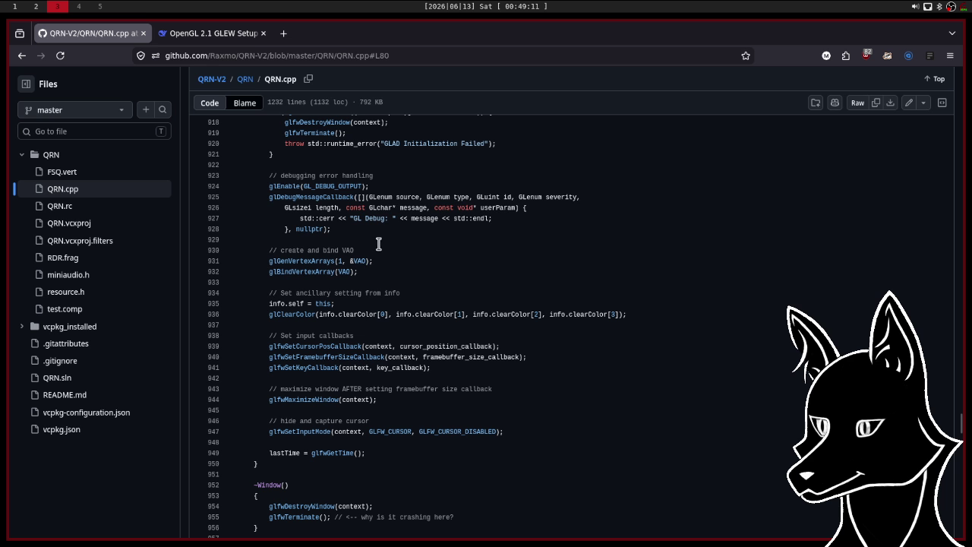
Mark debug error-handling lines 924–928, then scroll through QRN.cpp's render loop.
{"action": "left_click_drag", "start_coordinate": [342, 229], "coordinate": [266, 186]}
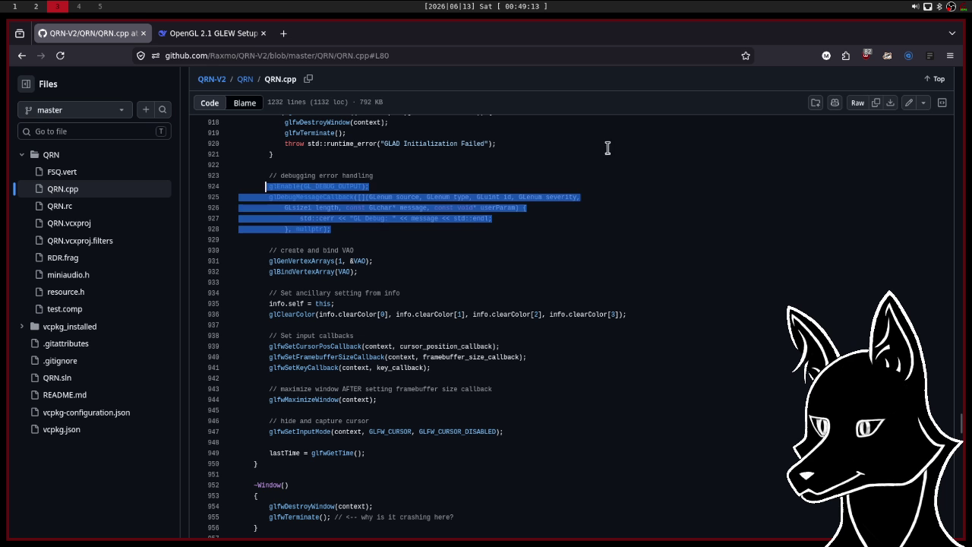
{"action": "left_click", "coordinate": [634, 188]}
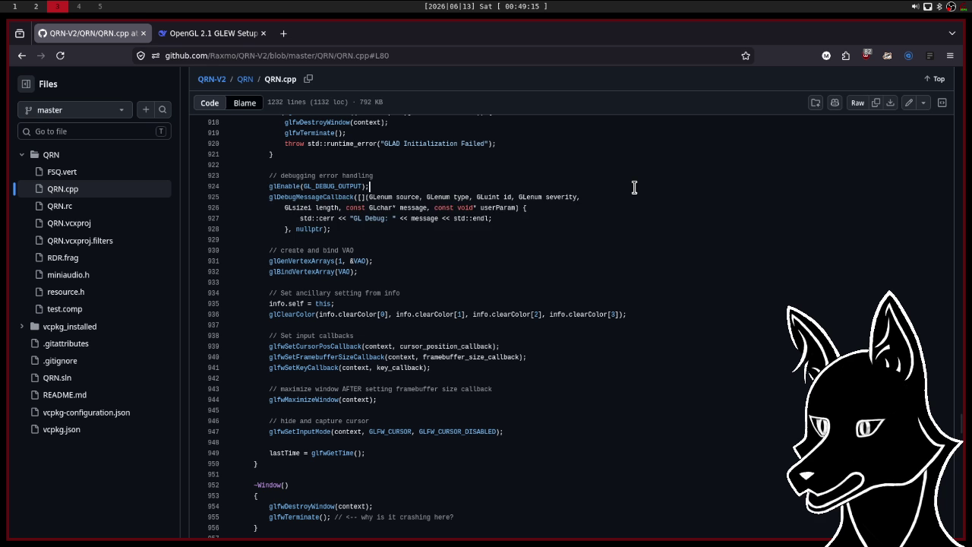
{"action": "scroll", "coordinate": [635, 188], "scroll_direction": "down", "scroll_amount": 2}
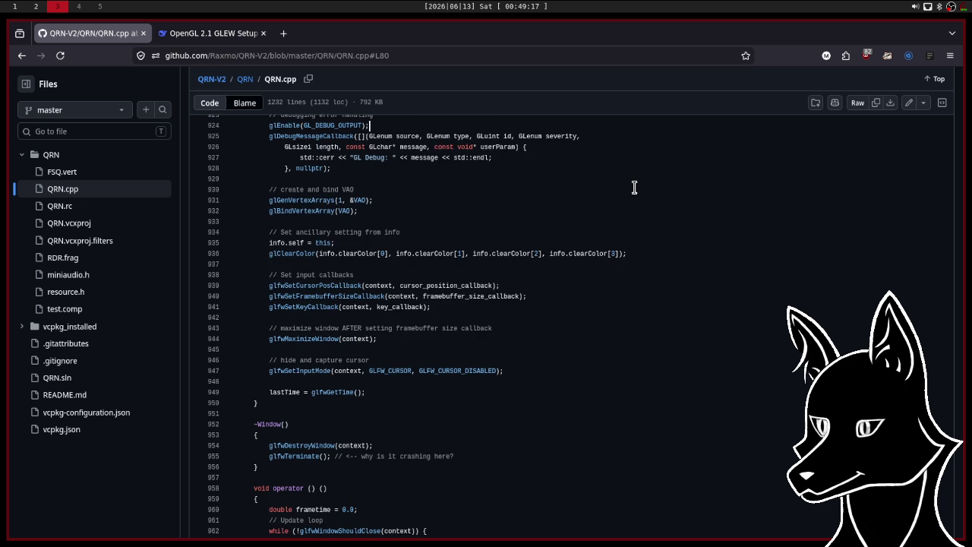
{"action": "scroll", "coordinate": [634, 187], "scroll_direction": "down", "scroll_amount": 5}
{"action": "scroll", "coordinate": [634, 188], "scroll_direction": "down", "scroll_amount": 2}
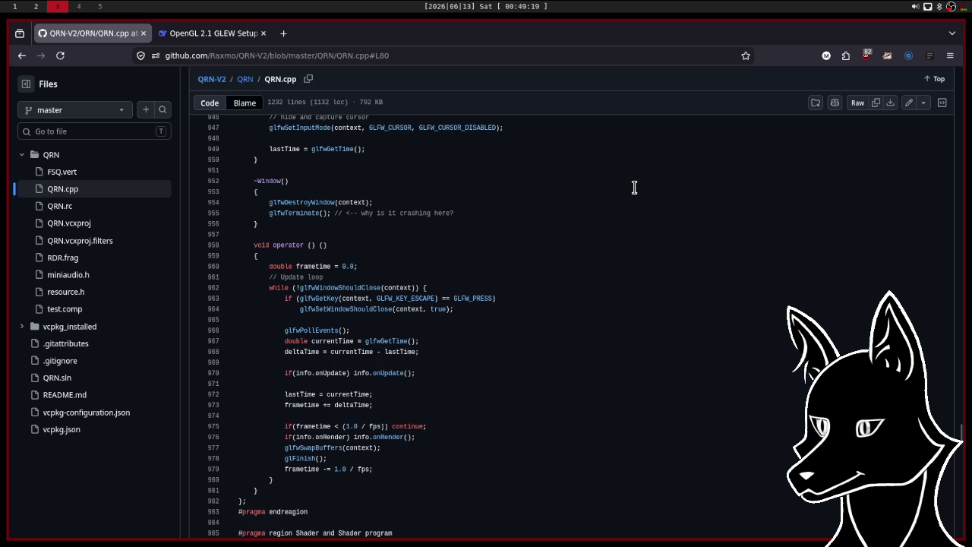
{"action": "scroll", "coordinate": [634, 188], "scroll_direction": "down", "scroll_amount": 4}
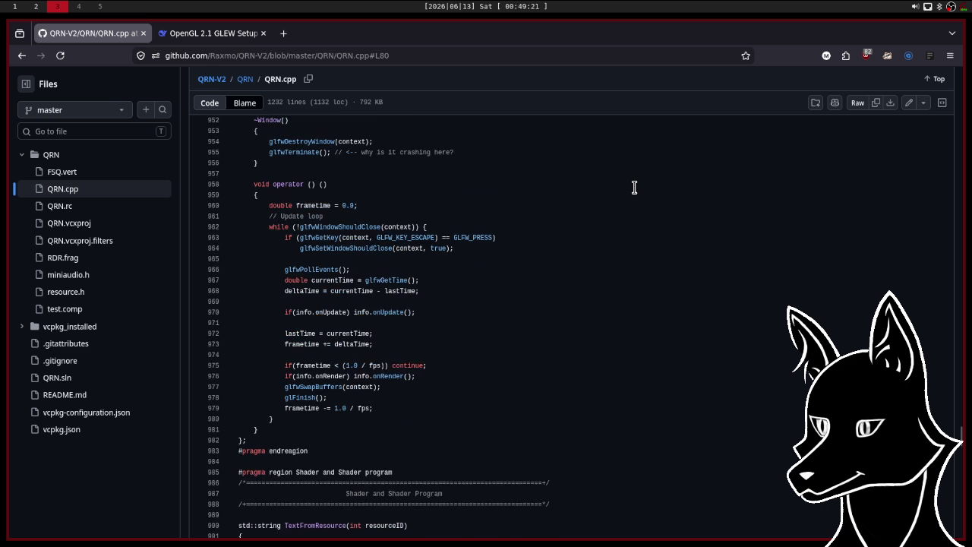
{"action": "scroll", "coordinate": [635, 188], "scroll_direction": "down", "scroll_amount": 4}
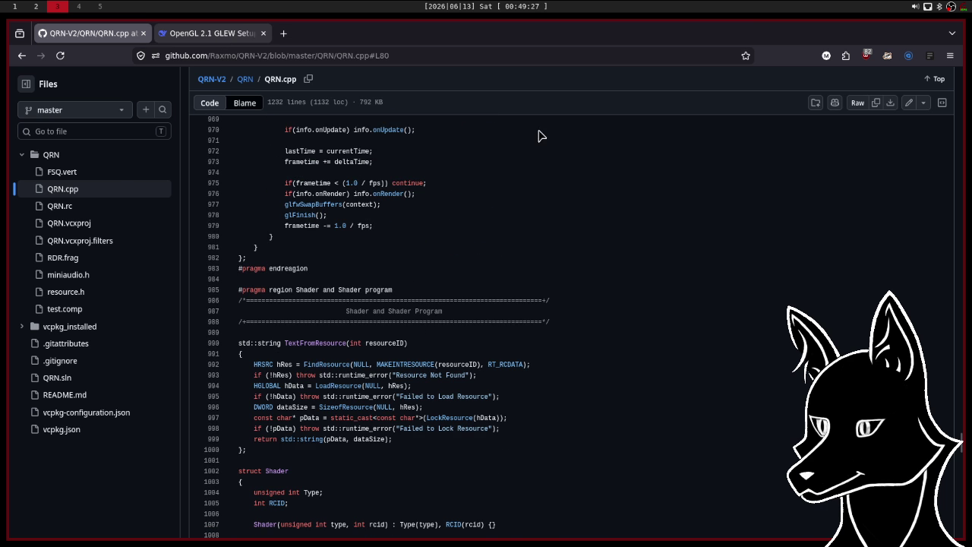
Switch to the DeepSeek chat and scroll to checkShaderCompile and checkProgramLink.
{"action": "key", "text": "ctrl+Tab"}
{"action": "scroll", "coordinate": [621, 286], "scroll_direction": "down", "scroll_amount": 2}
{"action": "scroll", "coordinate": [621, 286], "scroll_direction": "down", "scroll_amount": 8}
{"action": "scroll", "coordinate": [621, 285], "scroll_direction": "down", "scroll_amount": 2}
Ask DeepSeek if 4.5 code that only initializes and binds its VAO can go to 2.1 ignoring VAOs.
{"action": "left_click", "coordinate": [428, 480]}
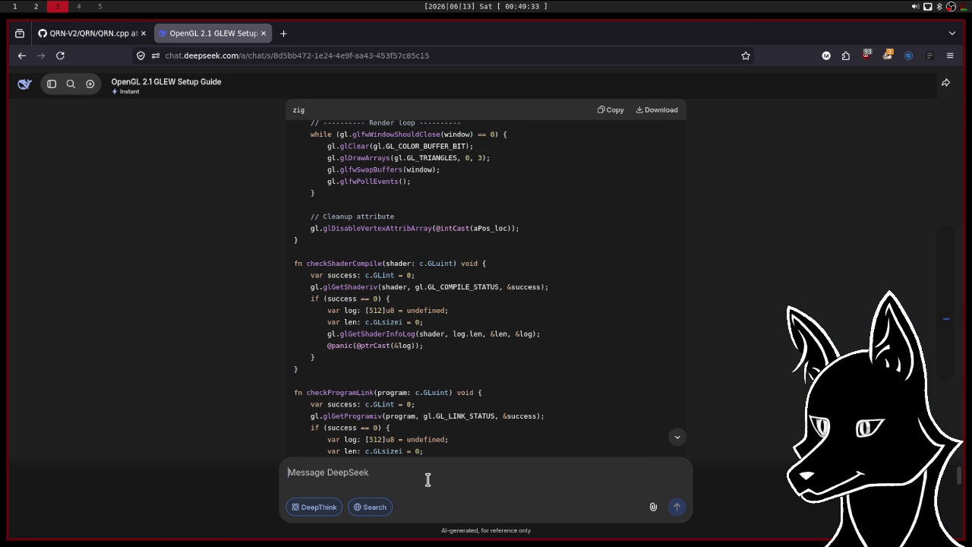
{"action": "type", "text": "okay, so "}
{"action": "type", "text": "If"}
{"action": "type", "text": "am to p"}
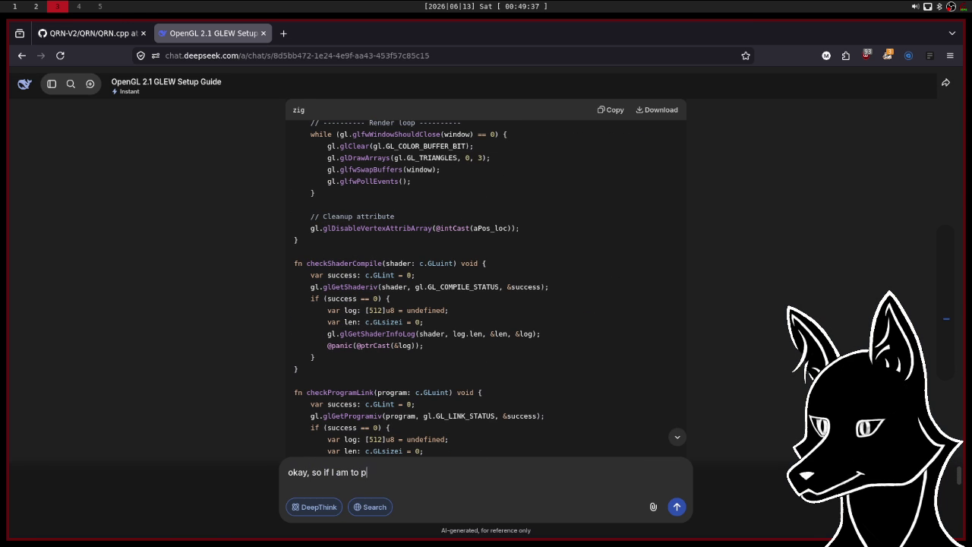
{"action": "type", "text": "ort over so"}
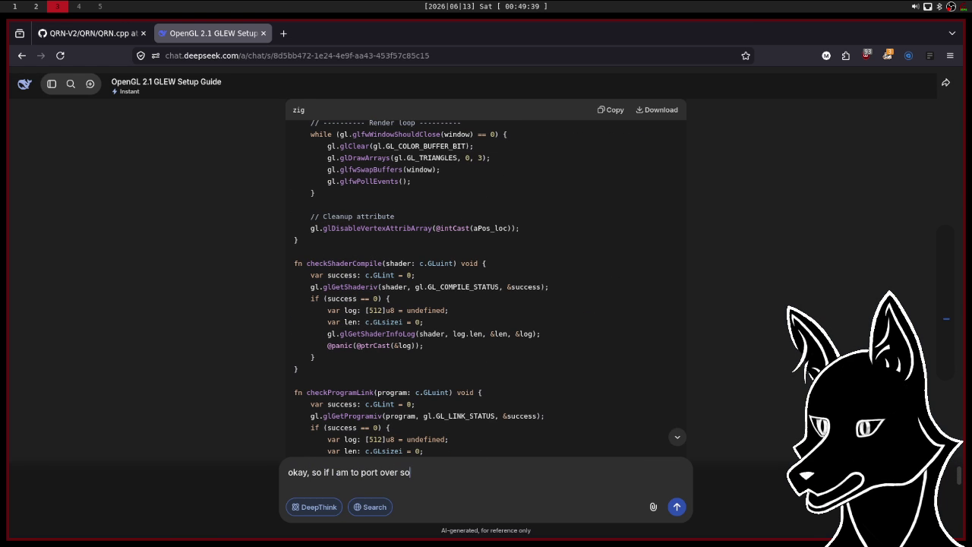
{"action": "type", "text": "mething using O"}
{"action": "type", "text": "penGL 4"}
{"action": "type", "text": ".5"}
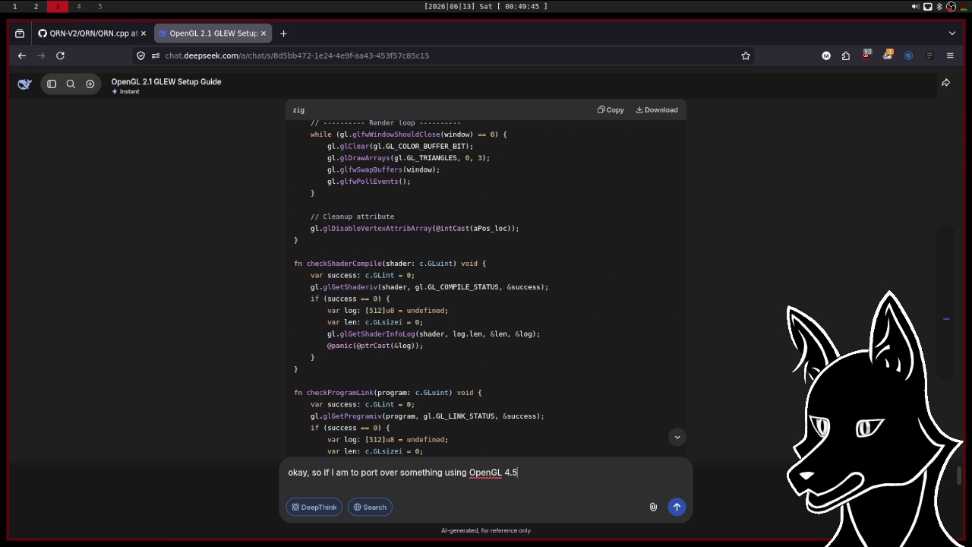
{"action": "type", "text": " into "}
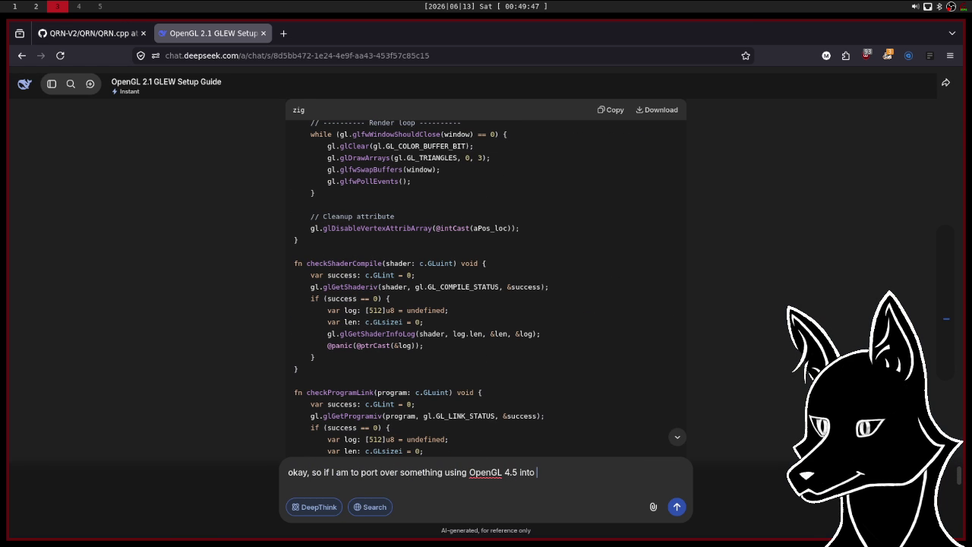
{"action": "type", "text": "2.1, "}
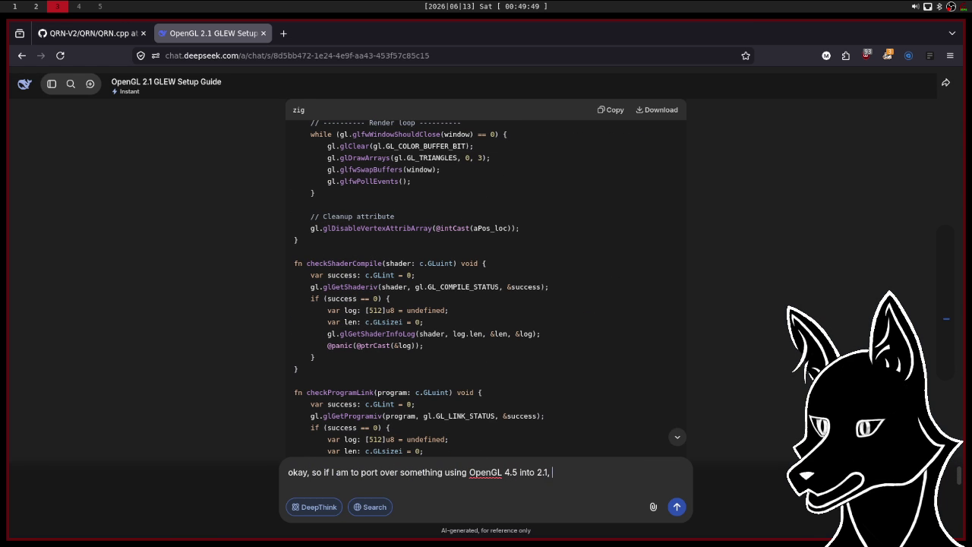
{"action": "type", "text": "as long as "}
{"action": "type", "text": "the "}
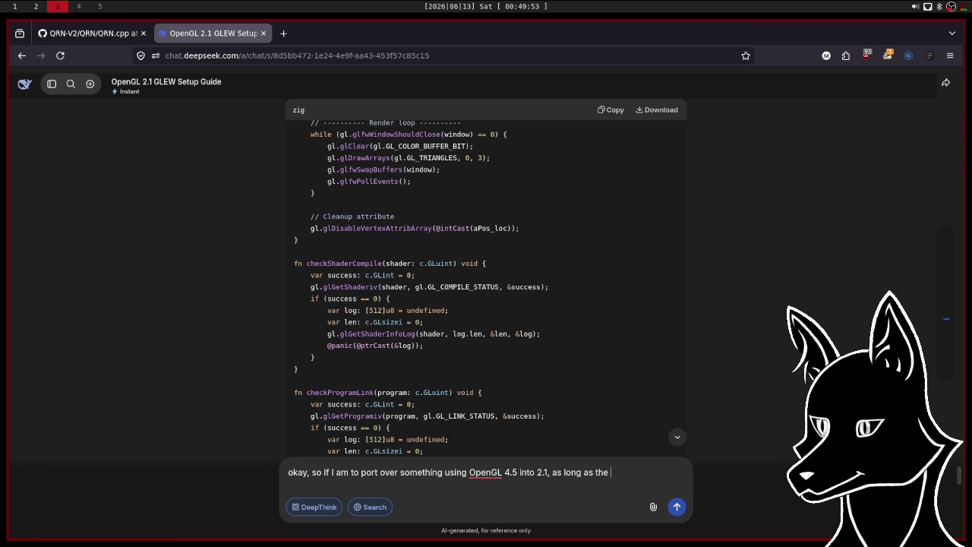
{"action": "type", "text": ".5"}
{"action": "key", "text": "BackSpace"}
{"action": "key", "text": "BackSpace"}
{"action": "key", "text": "BackSpace"}
{"action": "type", "text": "4.5 didn't actually"}
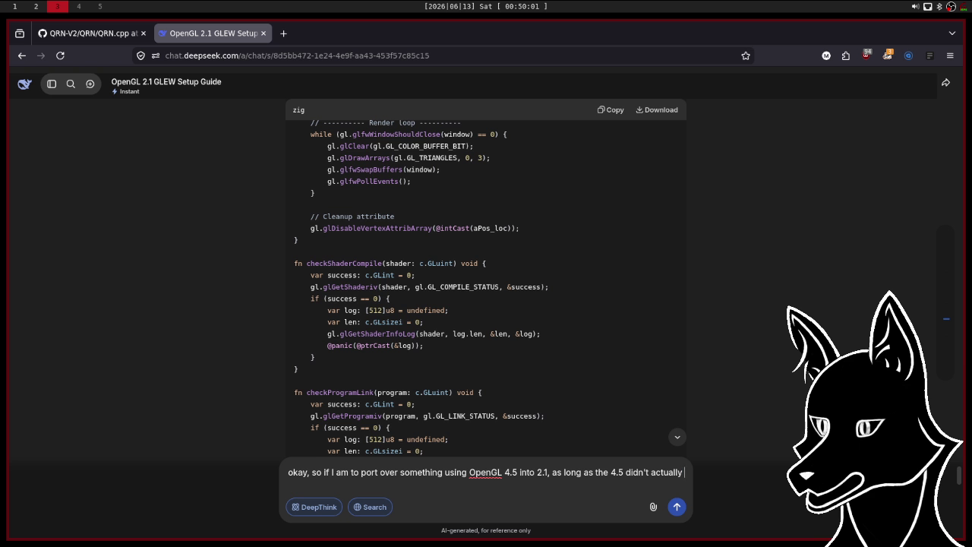
{"action": "type", "text": " use* the "}
{"action": "type", "text": "VAO ("}
{"action": "type", "text": "which it doesn't, it just initializes it a"}
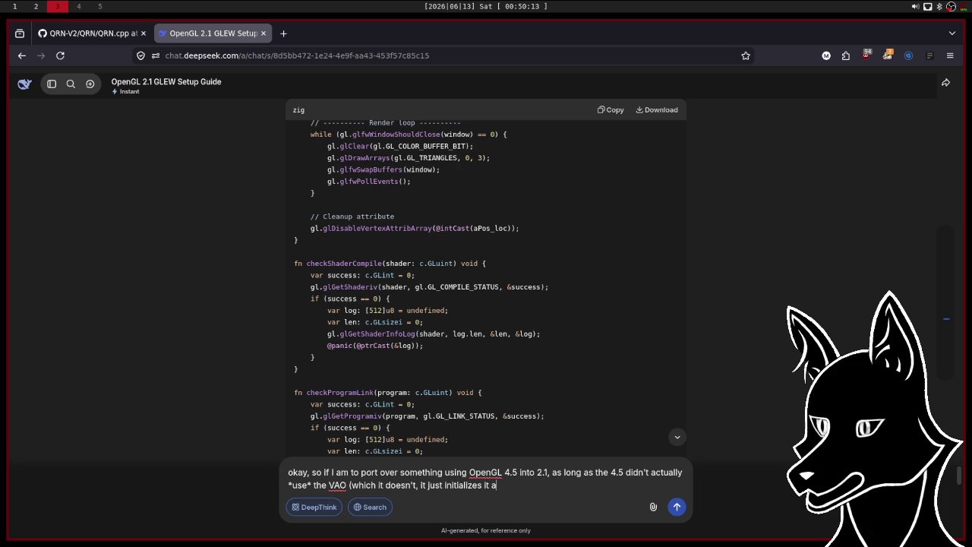
{"action": "type", "text": "nd bind "}
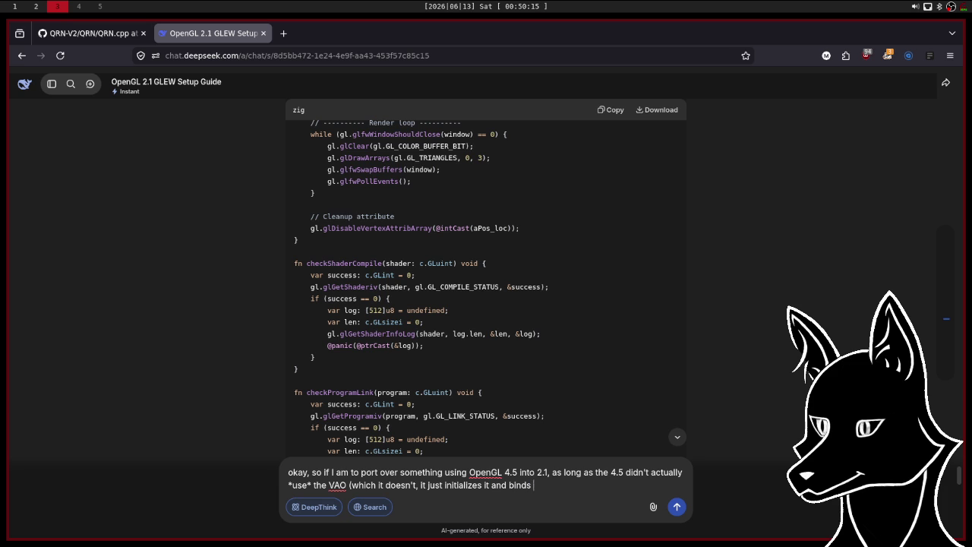
{"action": "type", "text": "it"}
{"action": "type", "text": " in orde"}
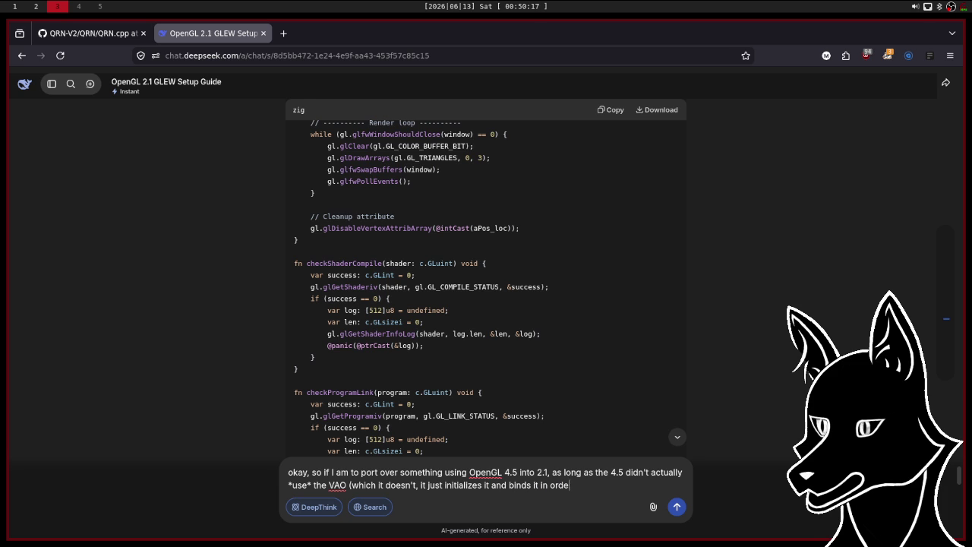
{"action": "type", "text": "r for the "}
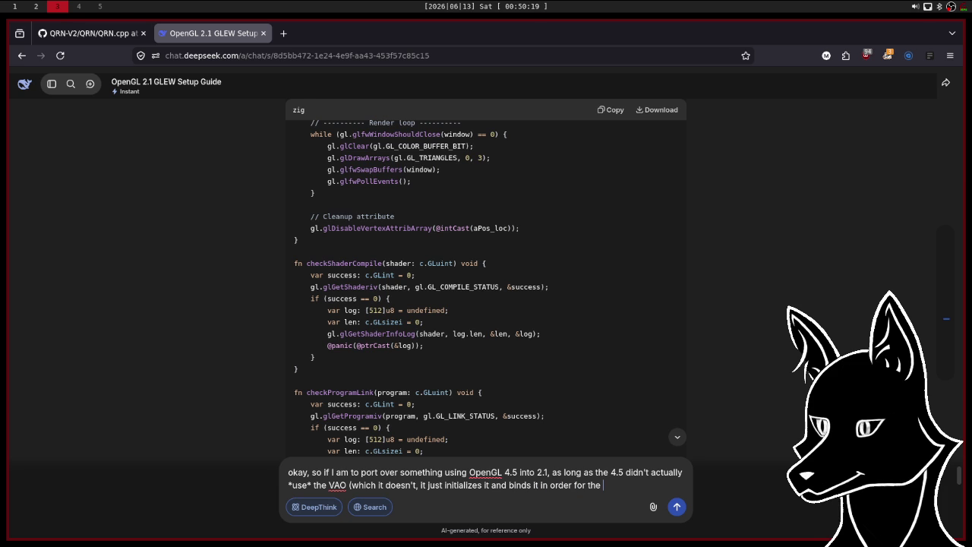
{"action": "type", "text": "shad"}
{"action": "key", "text": "BackSpace"}
{"action": "key", "text": "BackSpace"}
{"action": "key", "text": "BackSpace"}
{"action": "type", "text": "it to actua"}
{"action": "type", "text": "lly fun"}
{"action": "type", "text": "ction) "}
{"action": "type", "text": "I can ju"}
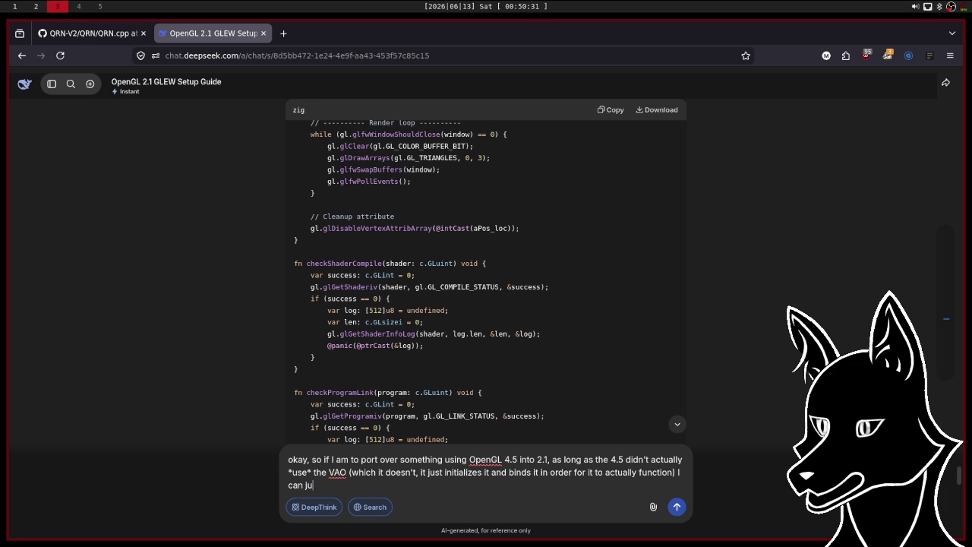
{"action": "type", "text": "st prt it over"}
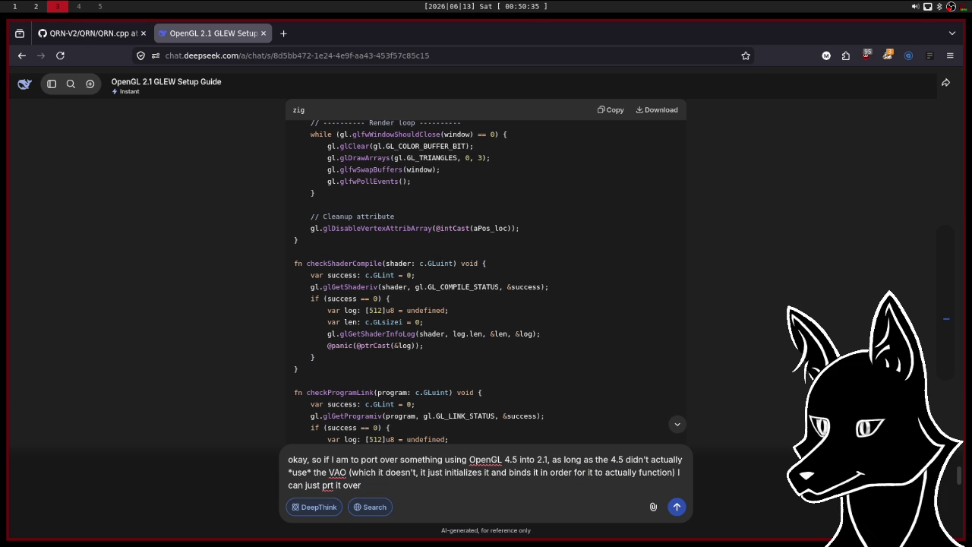
{"action": "type", "text": " and ig"}
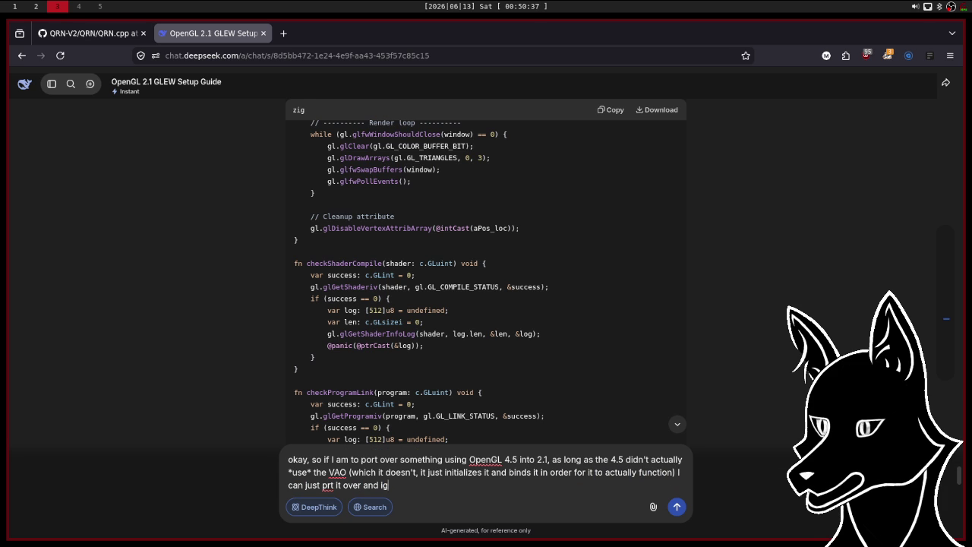
{"action": "type", "text": "nore the VA"}
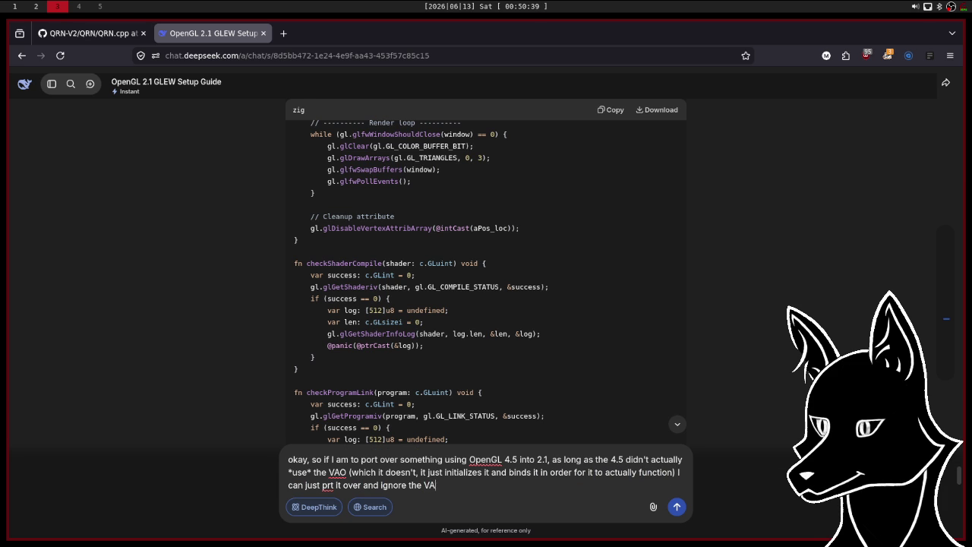
{"action": "type", "text": "O stuff"}
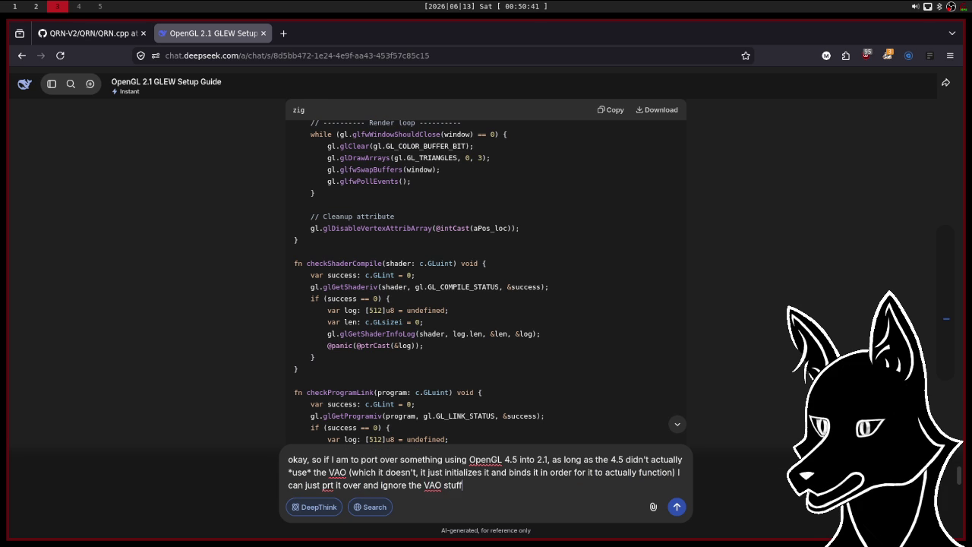
{"action": "type", "text": "s?"}
{"action": "key", "text": "Return"}
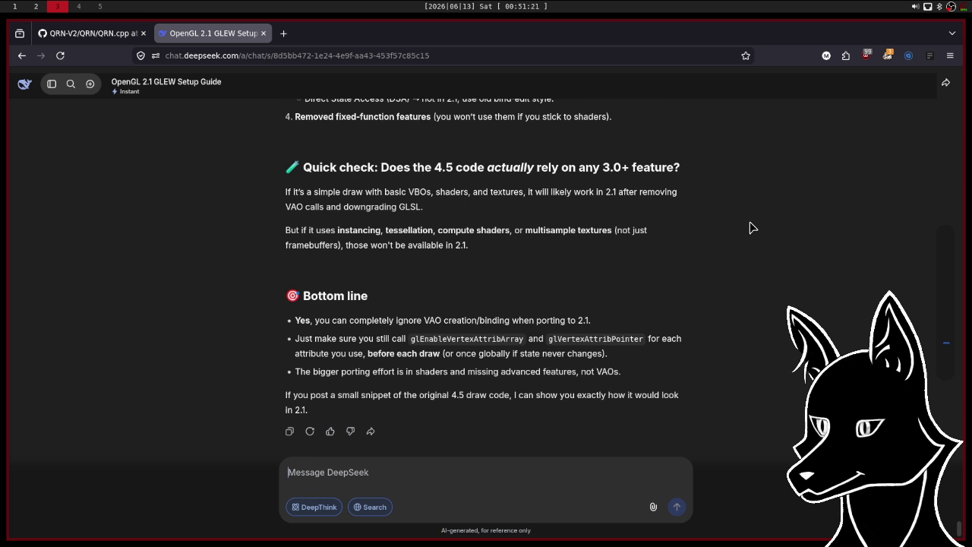
{"action": "scroll", "coordinate": [750, 228], "scroll_direction": "up", "scroll_amount": 5}
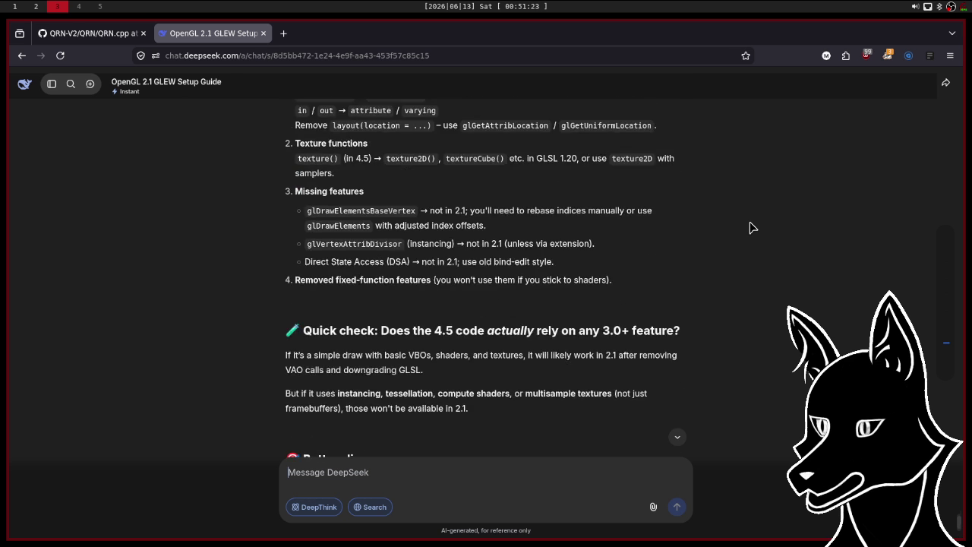
{"action": "scroll", "coordinate": [750, 228], "scroll_direction": "up", "scroll_amount": 1}
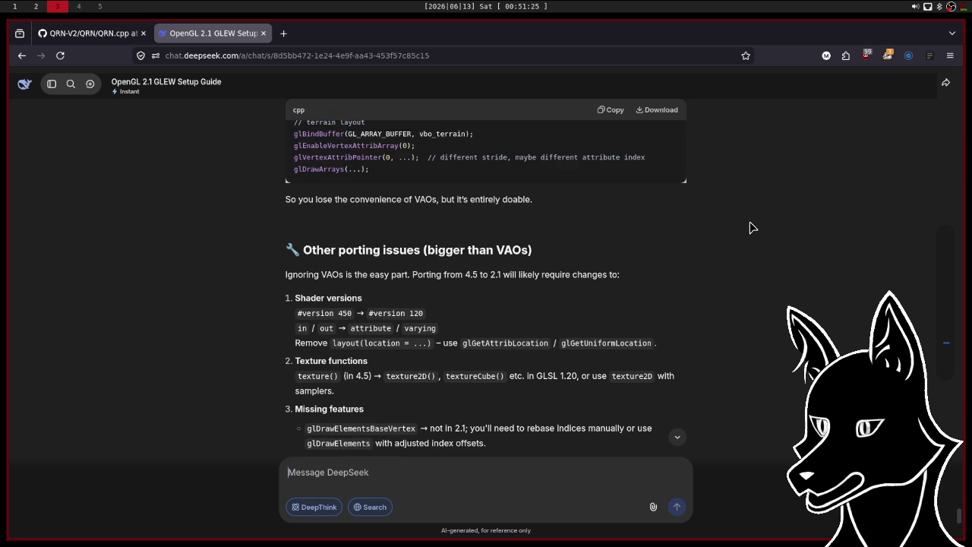
{"action": "scroll", "coordinate": [750, 227], "scroll_direction": "up", "scroll_amount": 1}
{"action": "scroll", "coordinate": [751, 227], "scroll_direction": "up", "scroll_amount": 2}
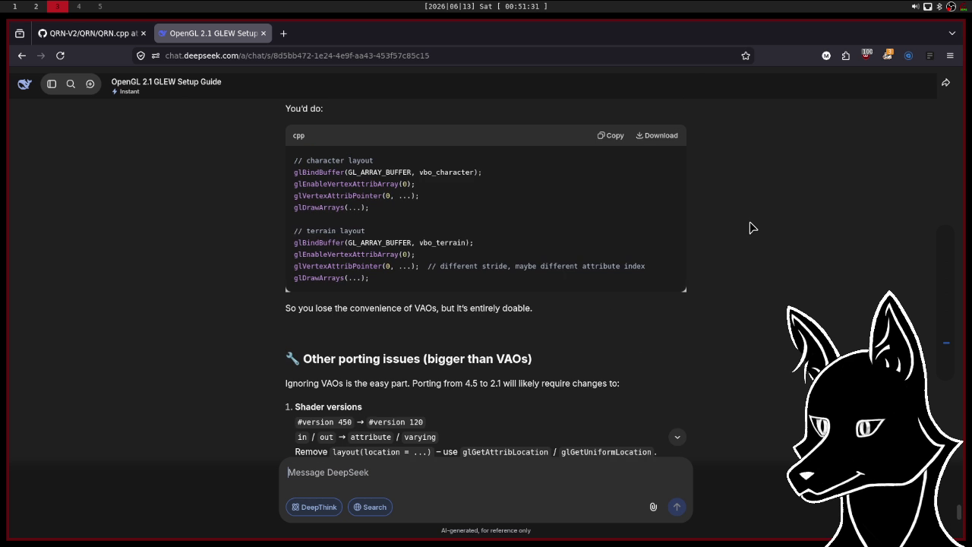
{"action": "scroll", "coordinate": [750, 227], "scroll_direction": "up", "scroll_amount": 2}
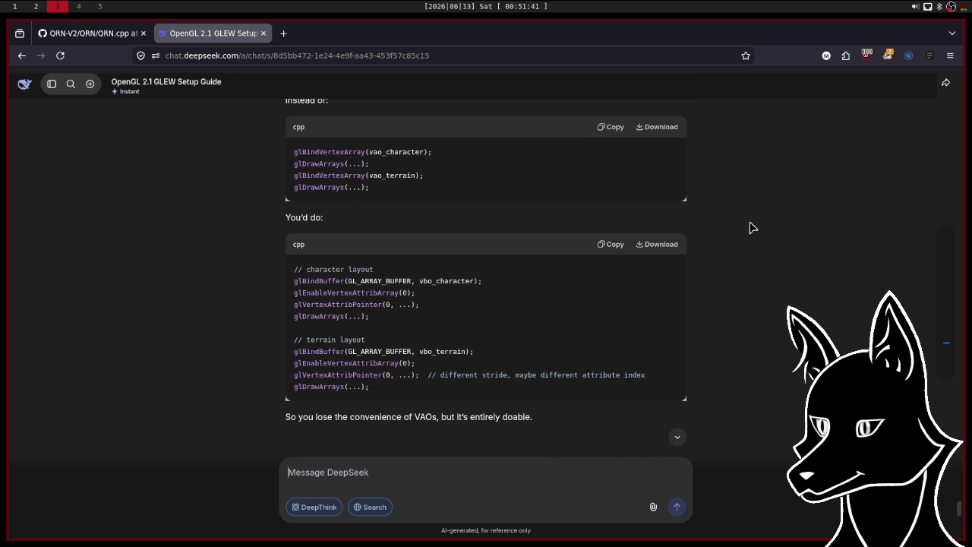
{"action": "scroll", "coordinate": [750, 228], "scroll_direction": "up", "scroll_amount": 1}
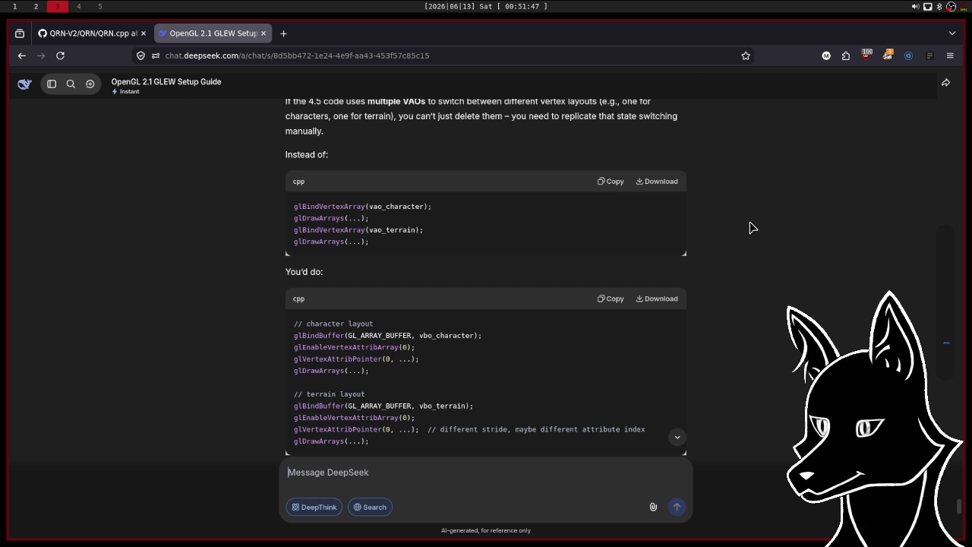
{"action": "scroll", "coordinate": [752, 228], "scroll_direction": "up", "scroll_amount": 3}
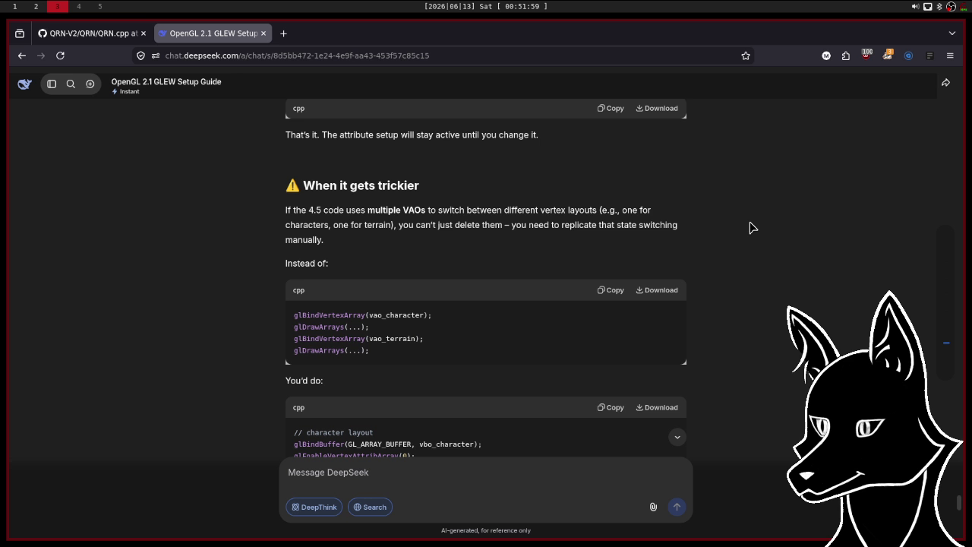
{"action": "scroll", "coordinate": [751, 228], "scroll_direction": "up", "scroll_amount": 4}
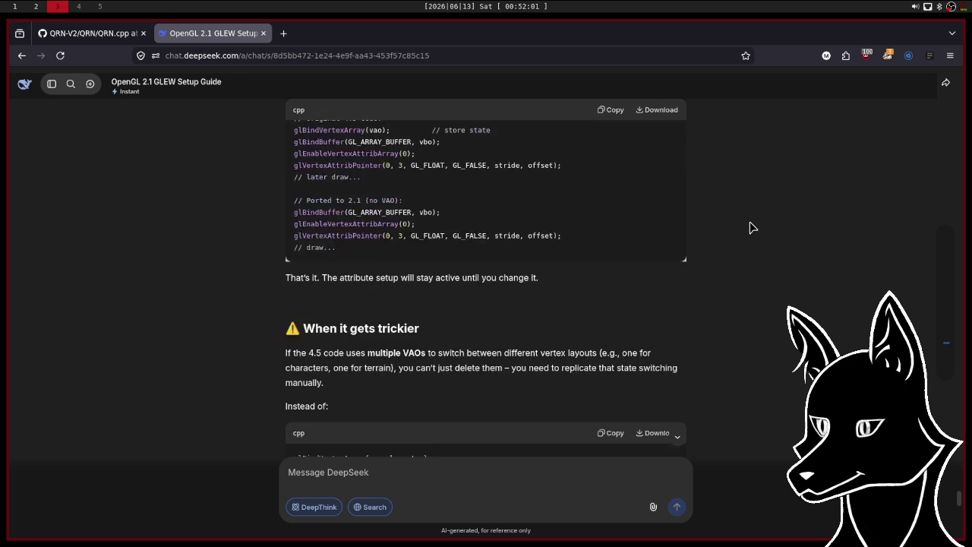
{"action": "scroll", "coordinate": [750, 228], "scroll_direction": "up", "scroll_amount": 4}
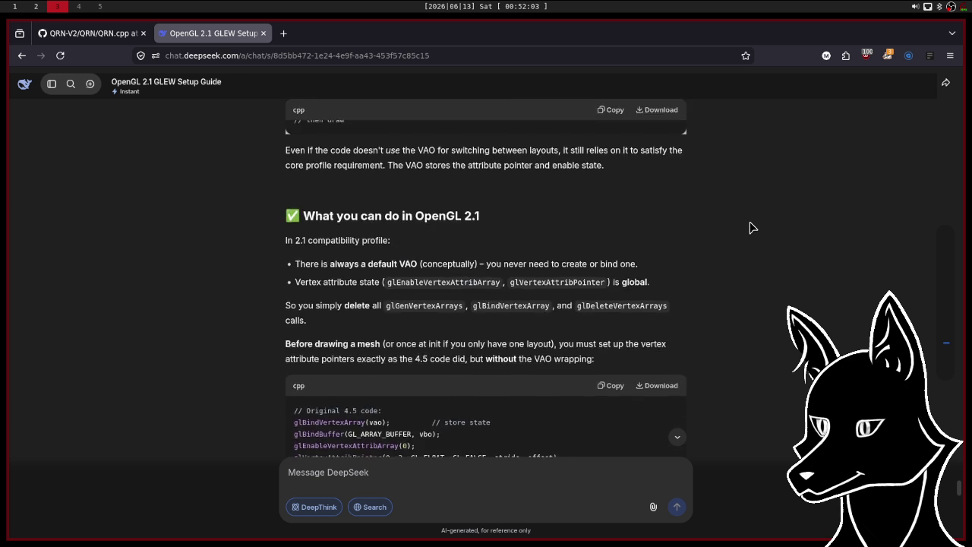
{"action": "scroll", "coordinate": [751, 228], "scroll_direction": "up", "scroll_amount": 4}
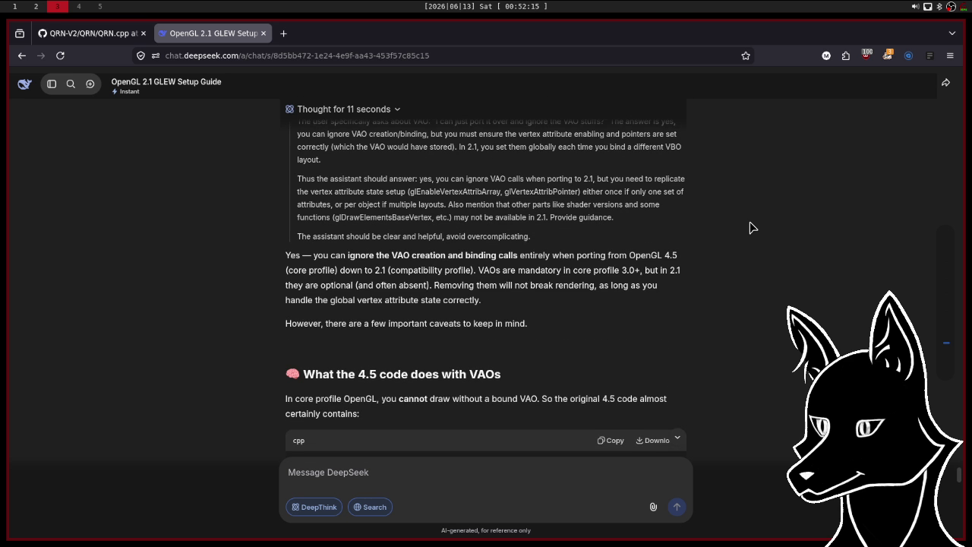
{"action": "scroll", "coordinate": [751, 228], "scroll_direction": "down", "scroll_amount": 1}
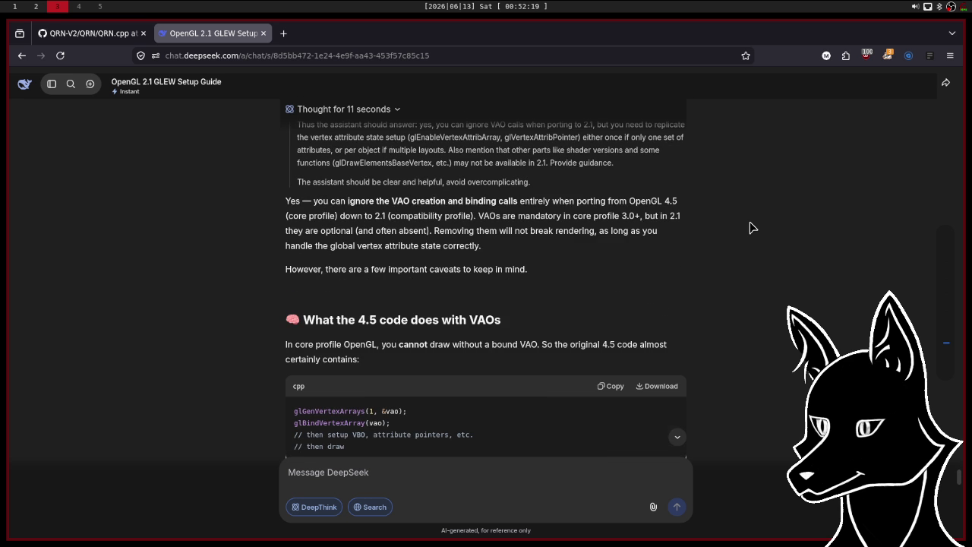
{"action": "scroll", "coordinate": [750, 228], "scroll_direction": "down", "scroll_amount": 1}
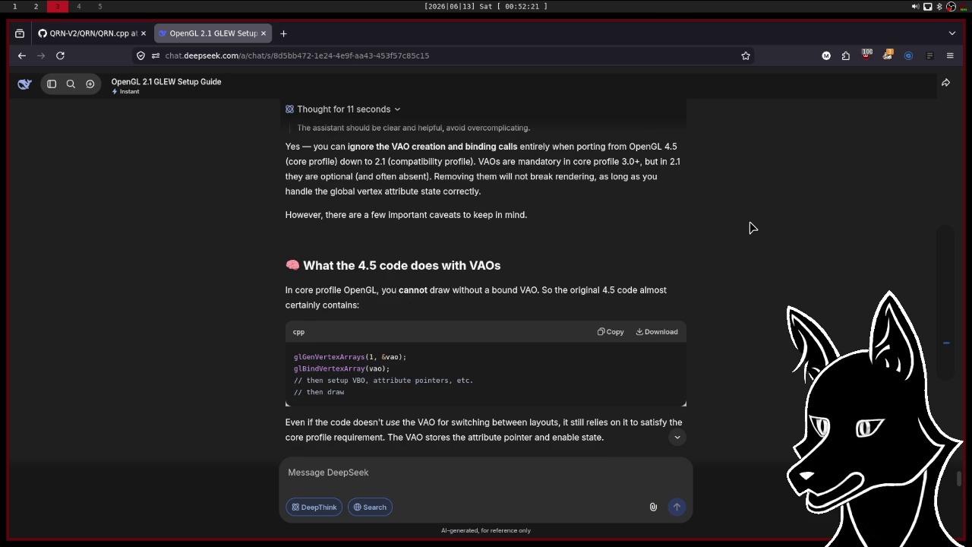
{"action": "scroll", "coordinate": [750, 228], "scroll_direction": "down", "scroll_amount": 3}
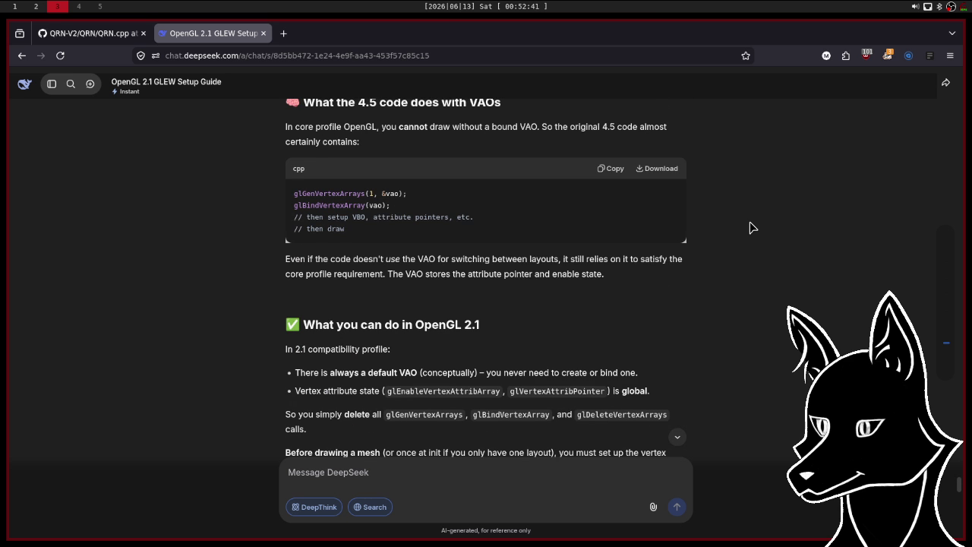
{"action": "scroll", "coordinate": [750, 228], "scroll_direction": "down", "scroll_amount": 3}
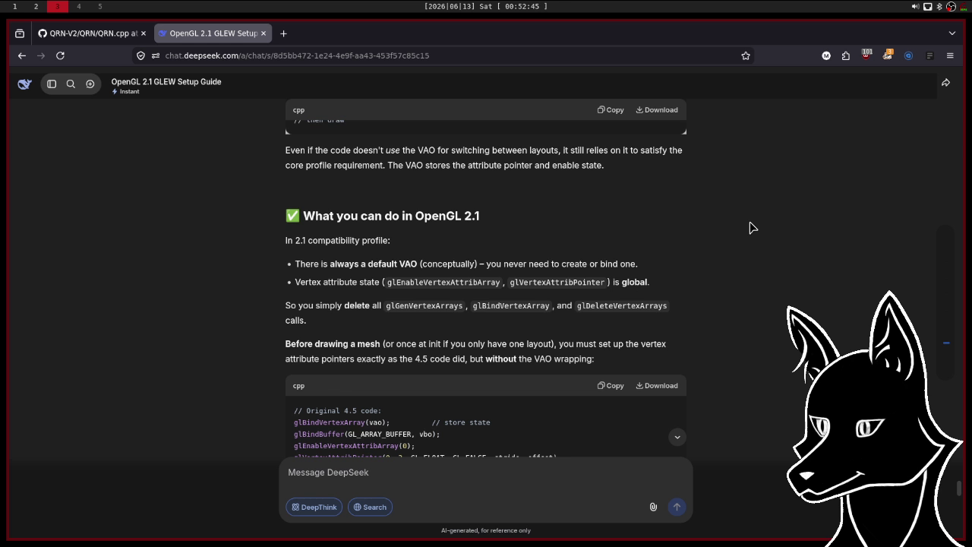
{"action": "scroll", "coordinate": [750, 227], "scroll_direction": "down", "scroll_amount": 2}
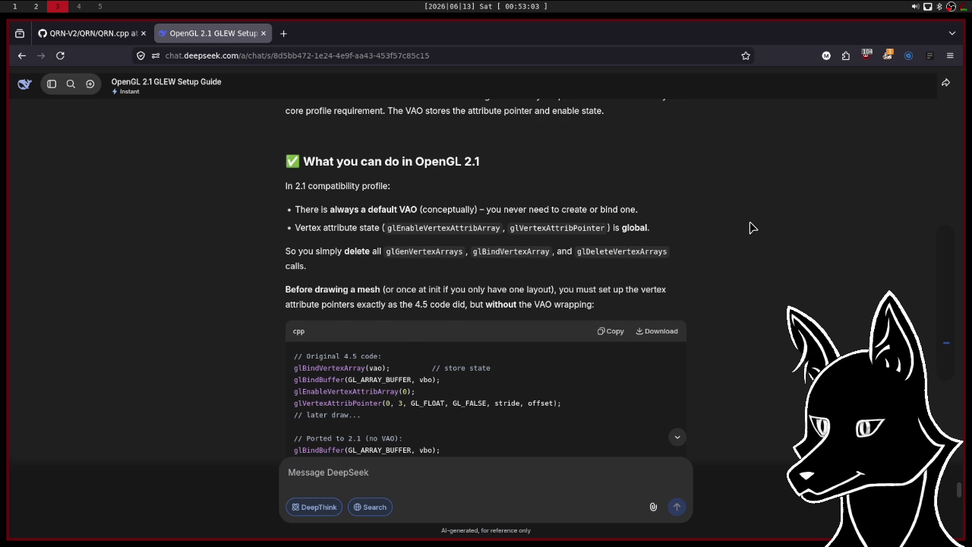
{"action": "scroll", "coordinate": [752, 228], "scroll_direction": "down", "scroll_amount": 1}
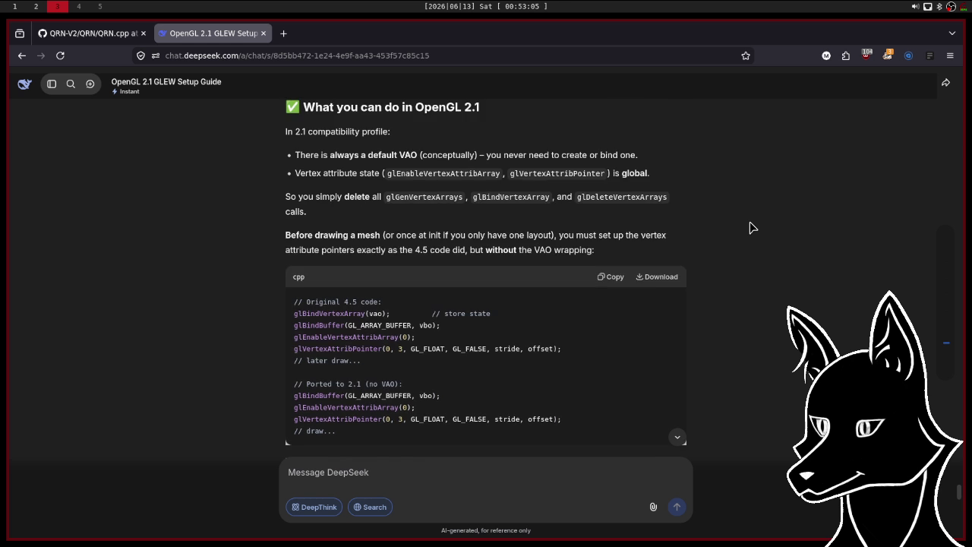
{"action": "scroll", "coordinate": [752, 227], "scroll_direction": "down", "scroll_amount": 1}
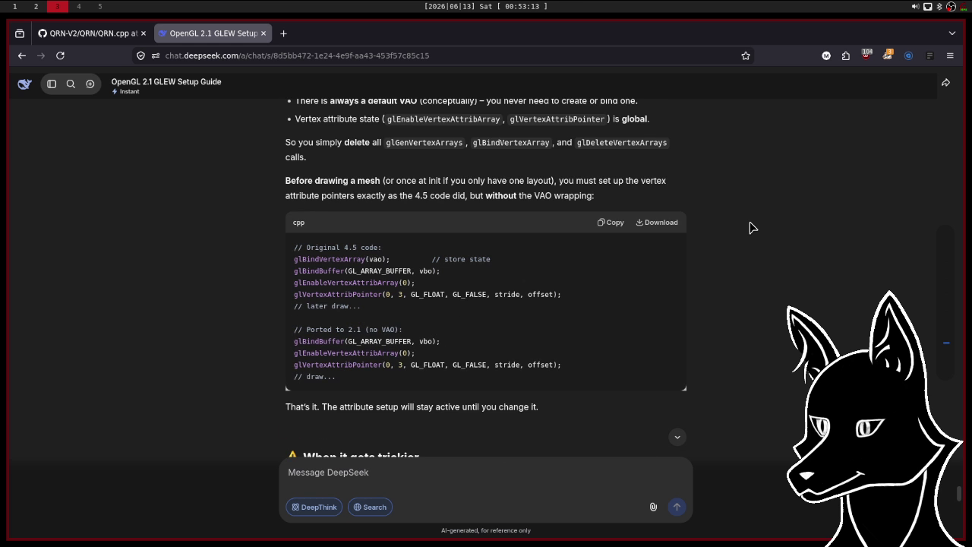
{"action": "scroll", "coordinate": [749, 228], "scroll_direction": "down", "scroll_amount": 1}
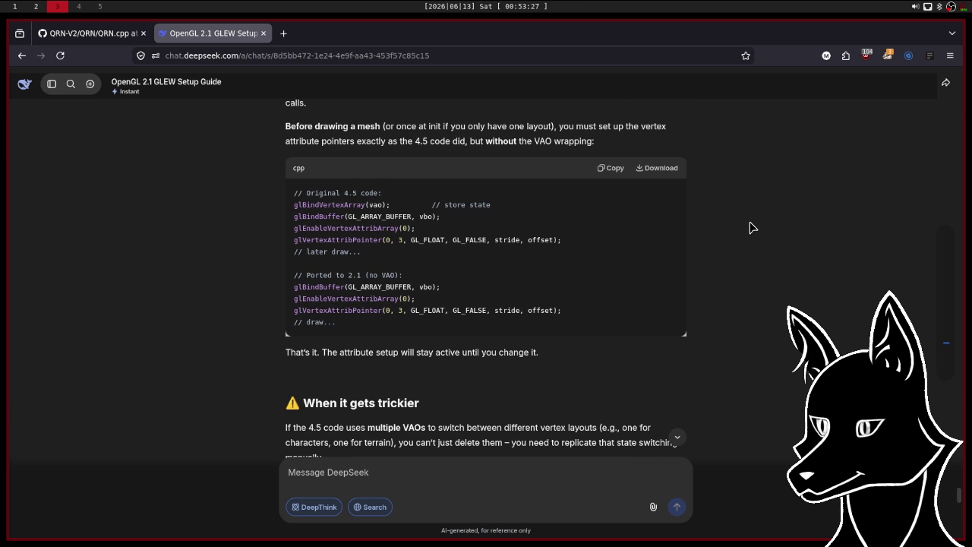
{"action": "scroll", "coordinate": [750, 228], "scroll_direction": "down", "scroll_amount": 1}
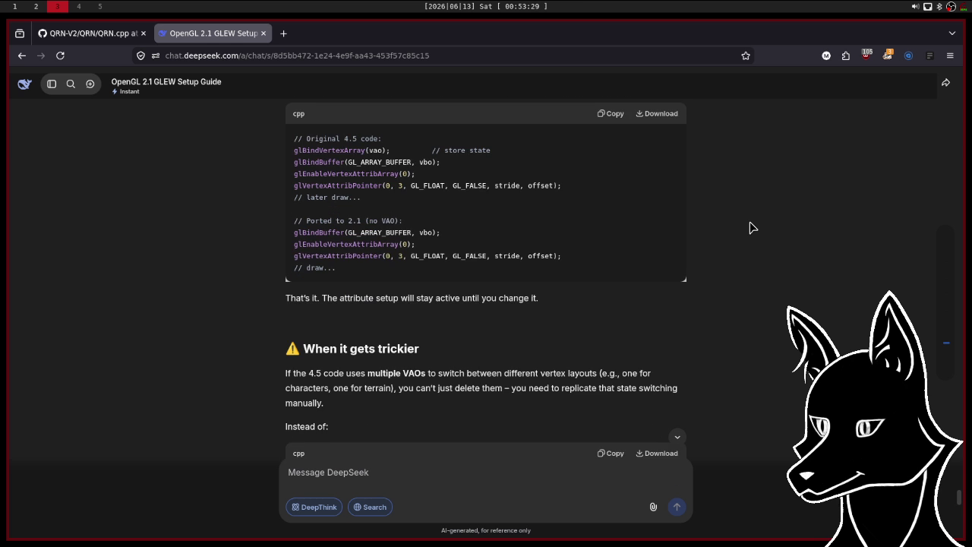
{"action": "scroll", "coordinate": [751, 228], "scroll_direction": "down", "scroll_amount": 3}
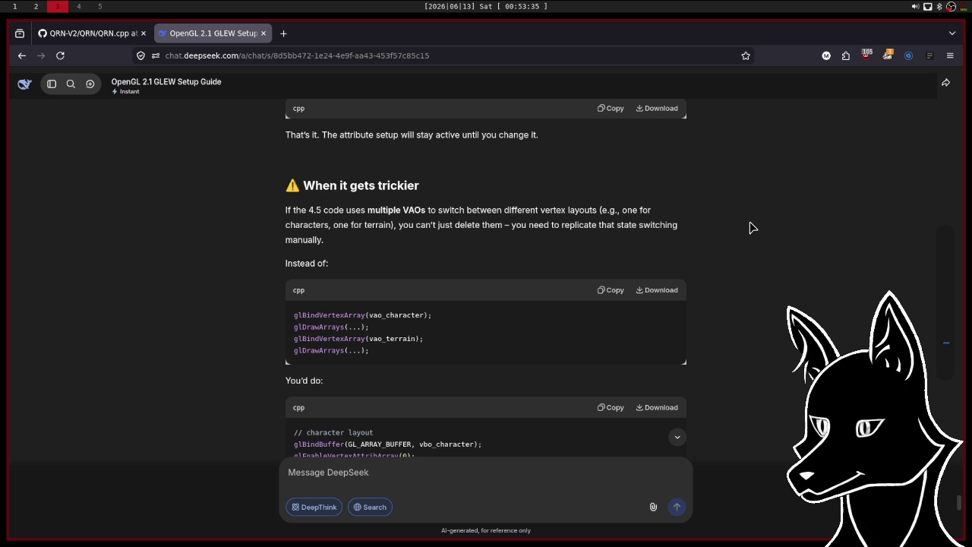
{"action": "scroll", "coordinate": [750, 228], "scroll_direction": "down", "scroll_amount": 13}
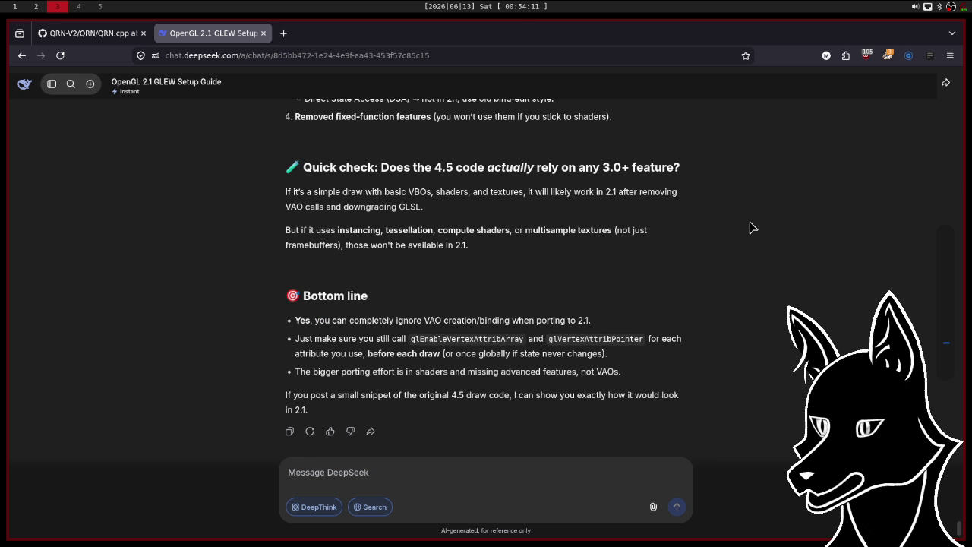
{"action": "scroll", "coordinate": [750, 228], "scroll_direction": "up", "scroll_amount": 1}
{"action": "scroll", "coordinate": [750, 228], "scroll_direction": "up", "scroll_amount": 6}
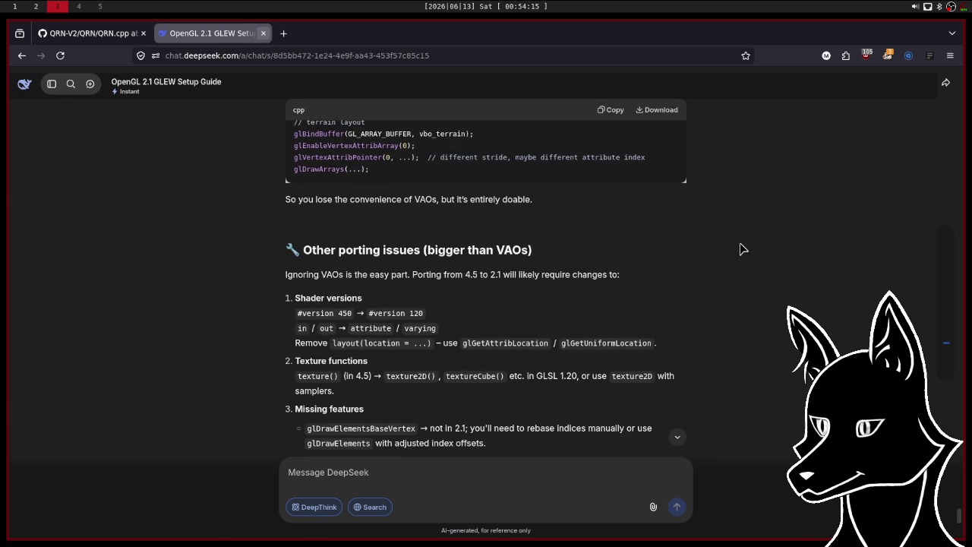
Return to GitHub's QRN.cpp and scroll to Shader Compile() and ShaderProgram's Info callbacks and Build().
{"action": "key", "text": "ctrl+w"}
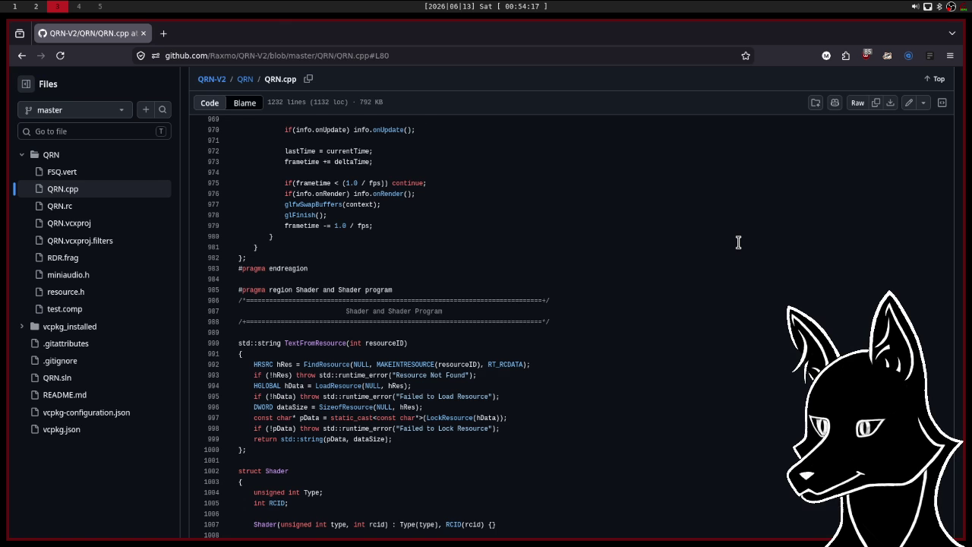
{"action": "scroll", "coordinate": [739, 242], "scroll_direction": "down", "scroll_amount": 2}
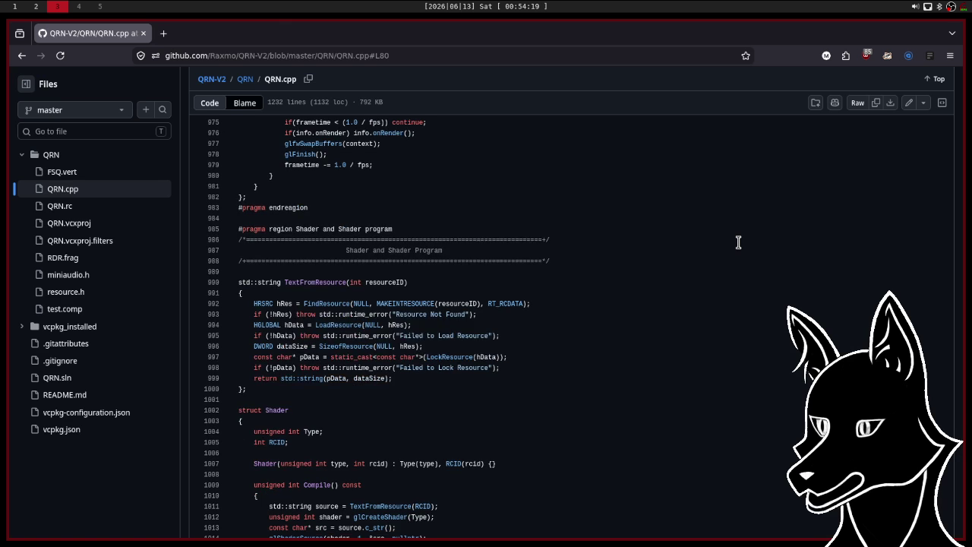
{"action": "scroll", "coordinate": [738, 243], "scroll_direction": "down", "scroll_amount": 7}
{"action": "scroll", "coordinate": [738, 243], "scroll_direction": "down", "scroll_amount": 6}
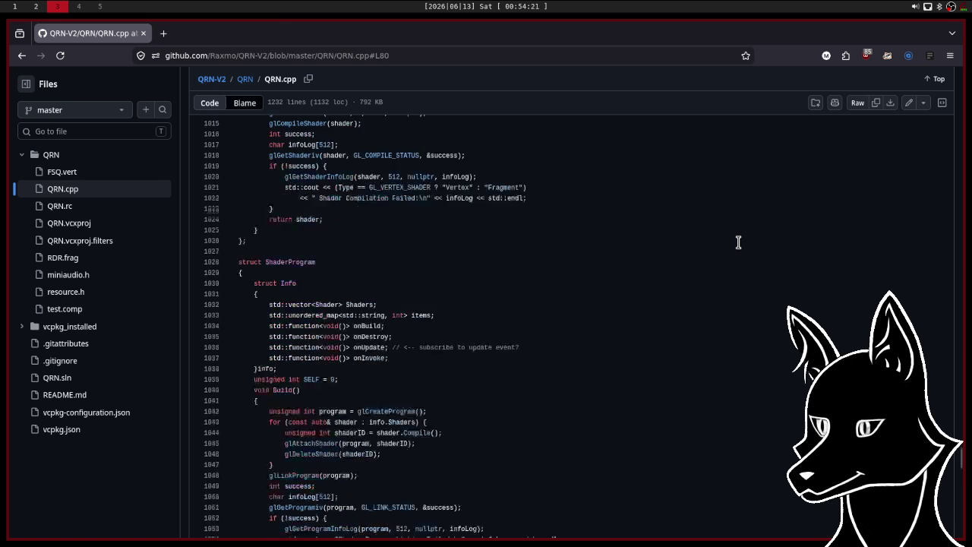
{"action": "scroll", "coordinate": [739, 242], "scroll_direction": "down", "scroll_amount": 9}
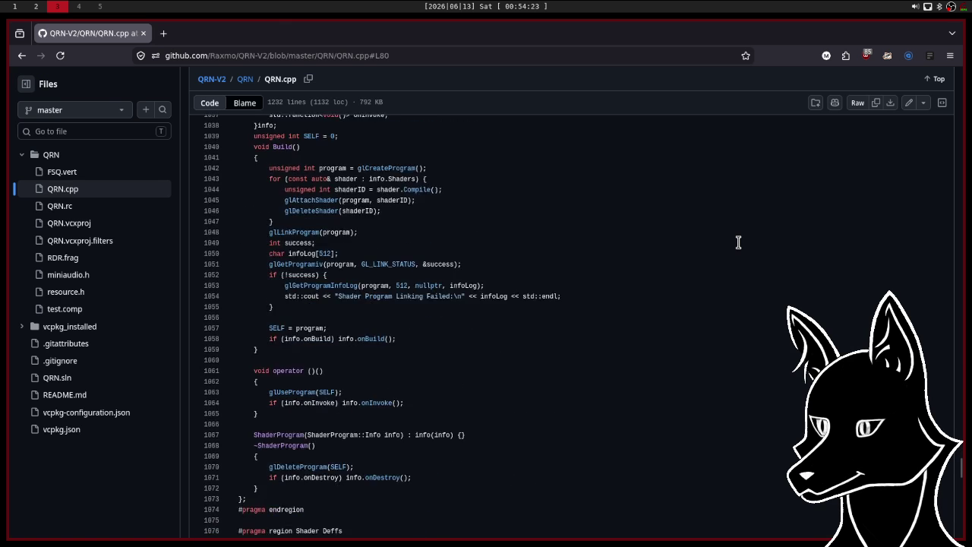
{"action": "scroll", "coordinate": [738, 242], "scroll_direction": "down", "scroll_amount": 7}
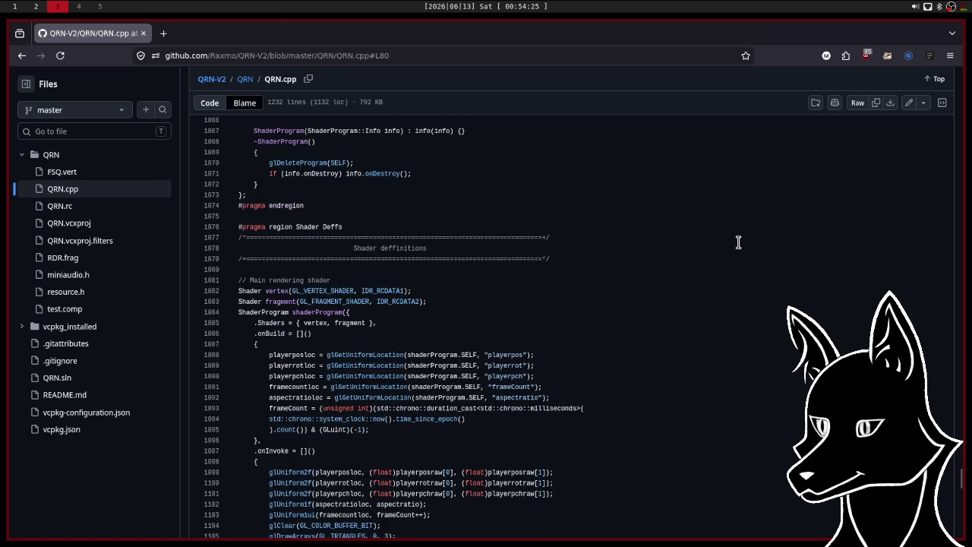
{"action": "scroll", "coordinate": [738, 242], "scroll_direction": "down", "scroll_amount": 9}
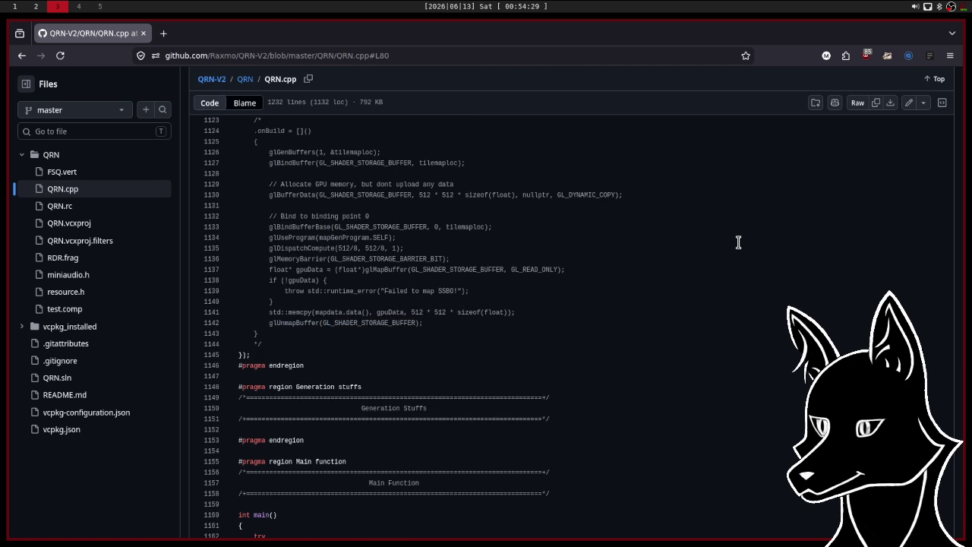
{"action": "scroll", "coordinate": [738, 243], "scroll_direction": "up", "scroll_amount": 4}
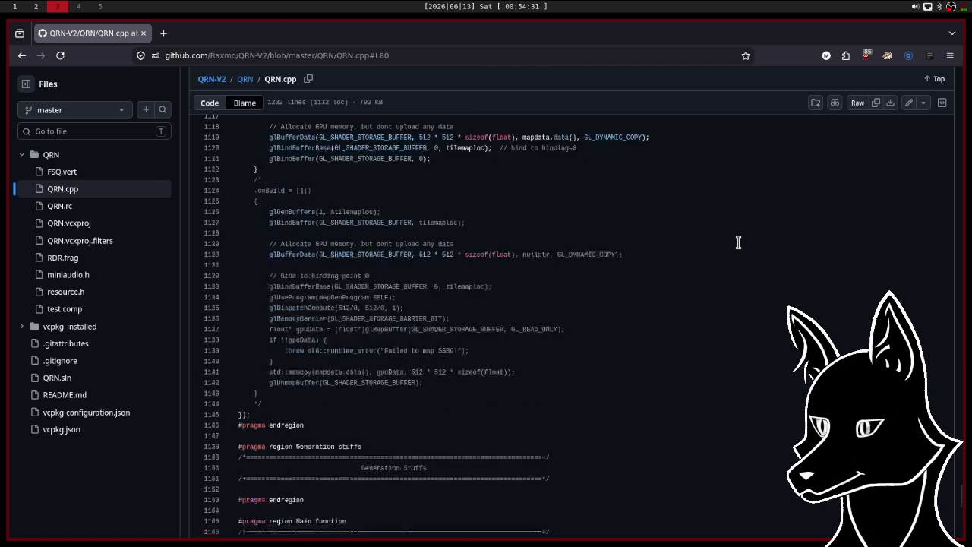
{"action": "scroll", "coordinate": [738, 242], "scroll_direction": "up", "scroll_amount": 4}
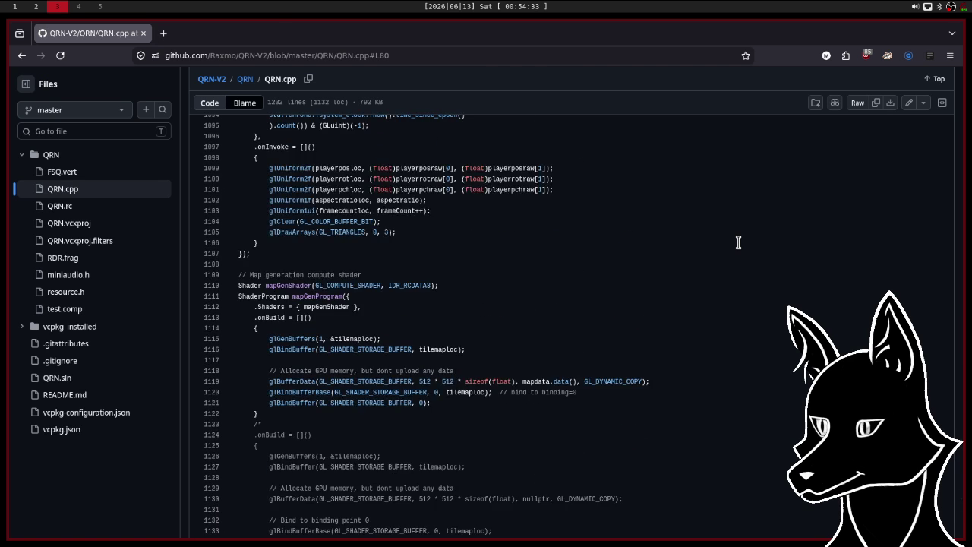
{"action": "scroll", "coordinate": [739, 242], "scroll_direction": "up", "scroll_amount": 12}
{"action": "scroll", "coordinate": [738, 243], "scroll_direction": "up", "scroll_amount": 2}
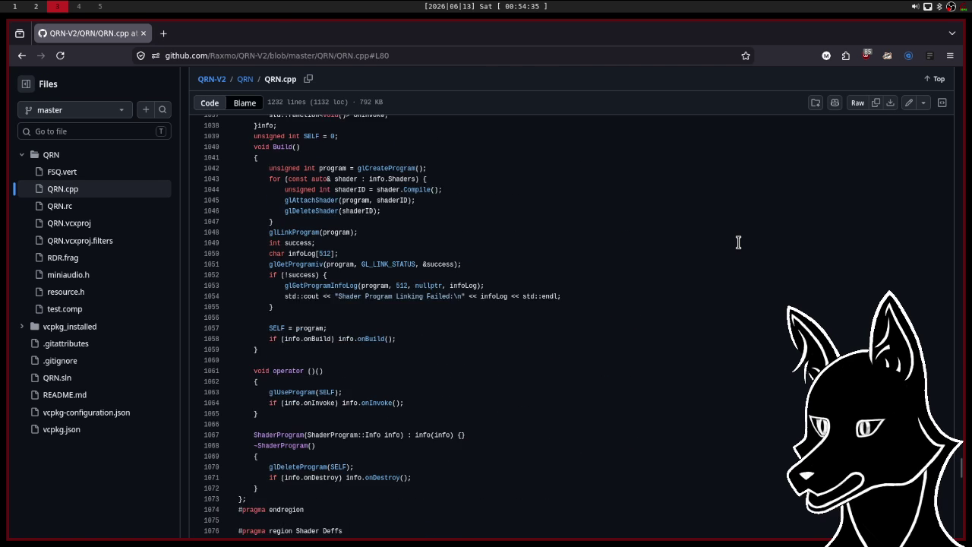
{"action": "scroll", "coordinate": [738, 242], "scroll_direction": "up", "scroll_amount": 7}
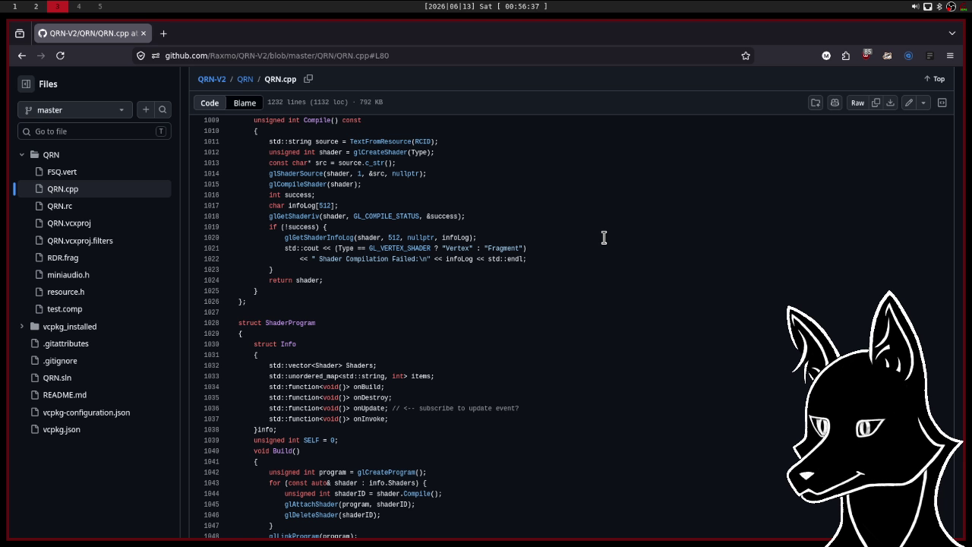
Scroll down through QRN.cpp on GitHub to its final lines ending with return 0.
{"action": "scroll", "coordinate": [604, 238], "scroll_direction": "down", "scroll_amount": 3}
{"action": "scroll", "coordinate": [604, 238], "scroll_direction": "down", "scroll_amount": 3}
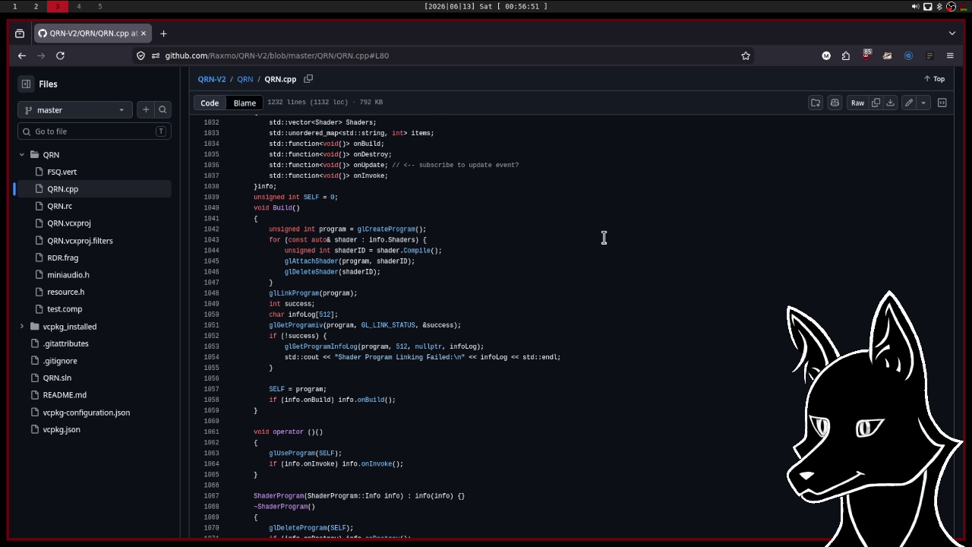
{"action": "scroll", "coordinate": [604, 237], "scroll_direction": "down", "scroll_amount": 4}
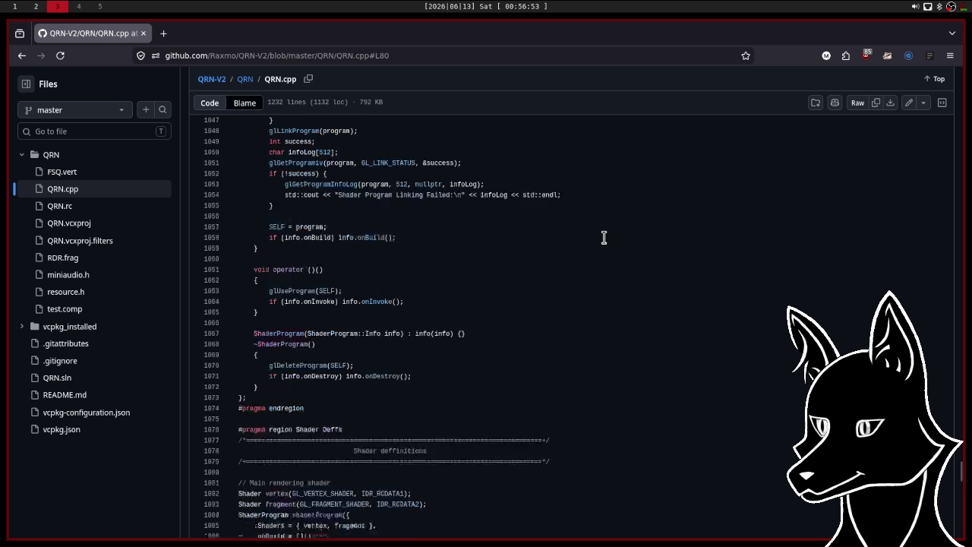
{"action": "scroll", "coordinate": [604, 238], "scroll_direction": "down", "scroll_amount": 3}
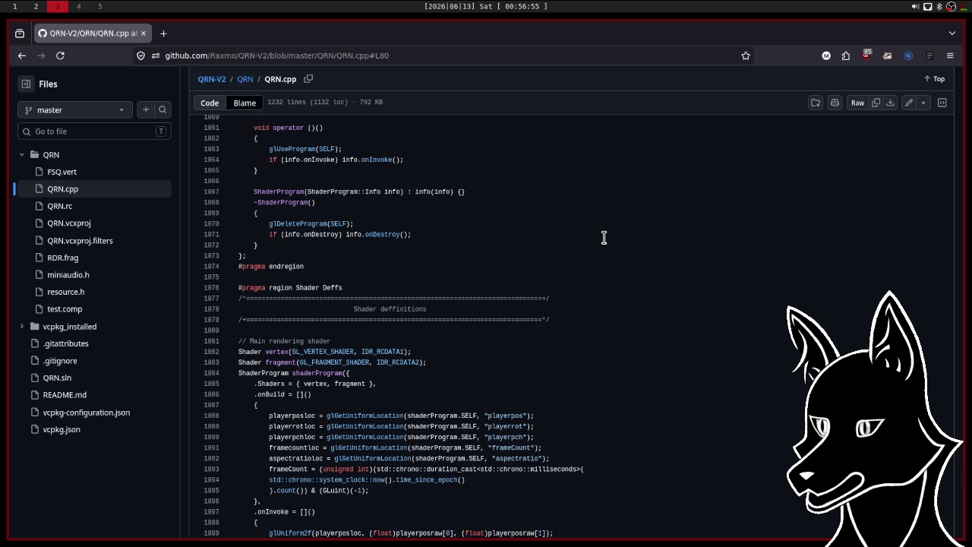
{"action": "scroll", "coordinate": [604, 238], "scroll_direction": "down", "scroll_amount": 6}
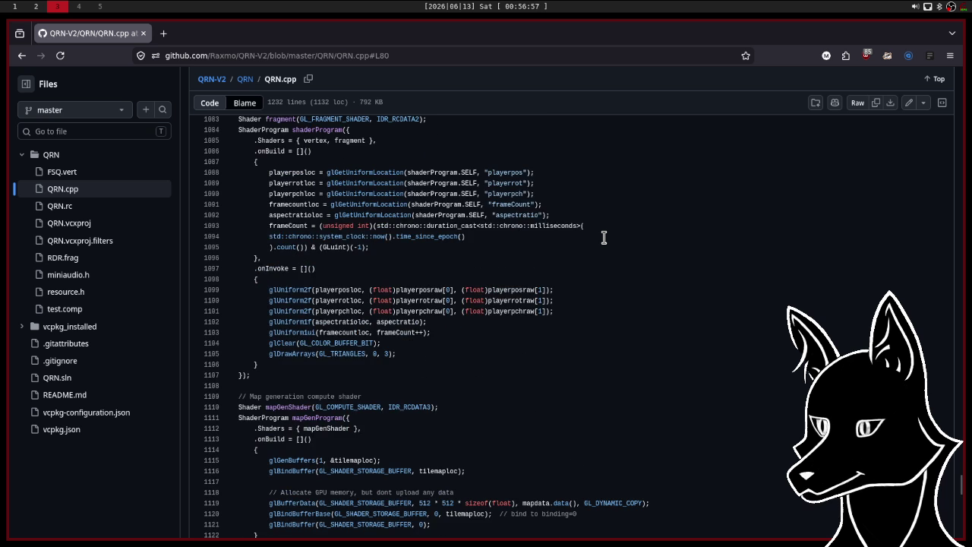
{"action": "scroll", "coordinate": [604, 238], "scroll_direction": "down", "scroll_amount": 3}
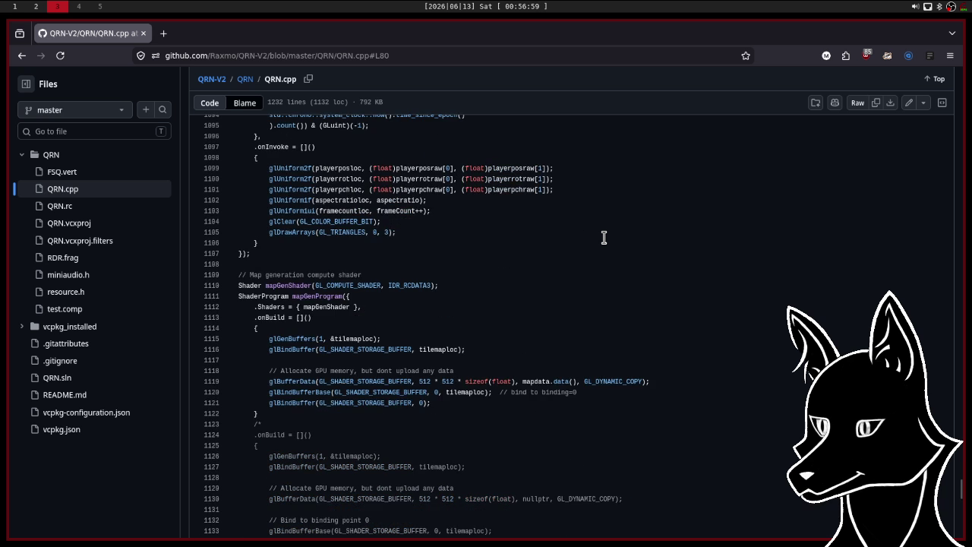
{"action": "scroll", "coordinate": [604, 238], "scroll_direction": "down", "scroll_amount": 6}
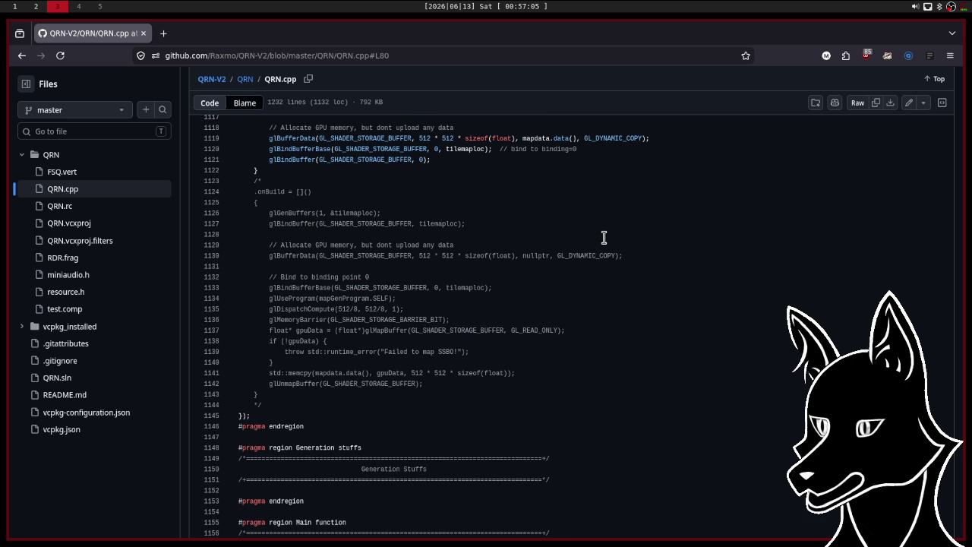
{"action": "scroll", "coordinate": [604, 237], "scroll_direction": "down", "scroll_amount": 5}
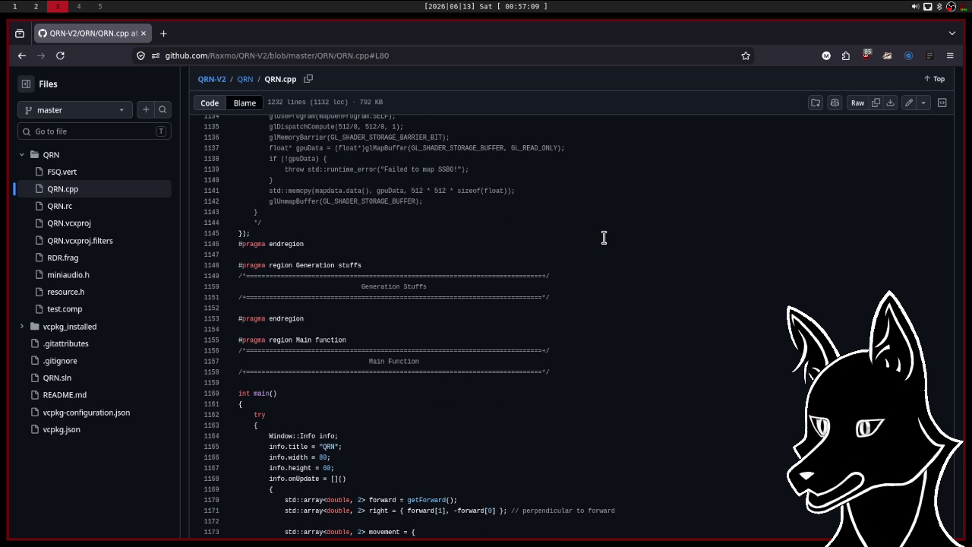
{"action": "scroll", "coordinate": [604, 237], "scroll_direction": "down", "scroll_amount": 5}
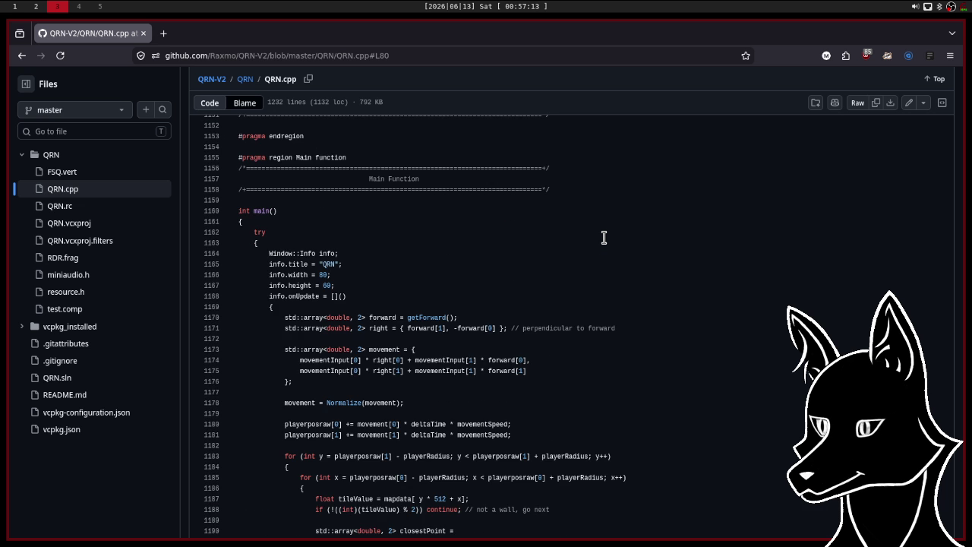
{"action": "scroll", "coordinate": [604, 238], "scroll_direction": "down", "scroll_amount": 2}
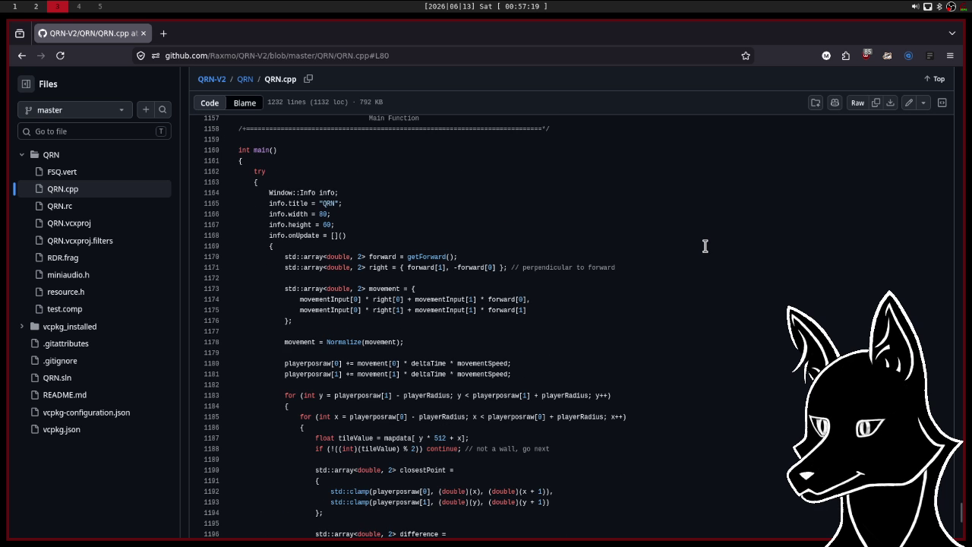
{"action": "scroll", "coordinate": [705, 245], "scroll_direction": "down", "scroll_amount": 2}
{"action": "scroll", "coordinate": [705, 246], "scroll_direction": "down", "scroll_amount": 2}
{"action": "scroll", "coordinate": [705, 245], "scroll_direction": "down", "scroll_amount": 2}
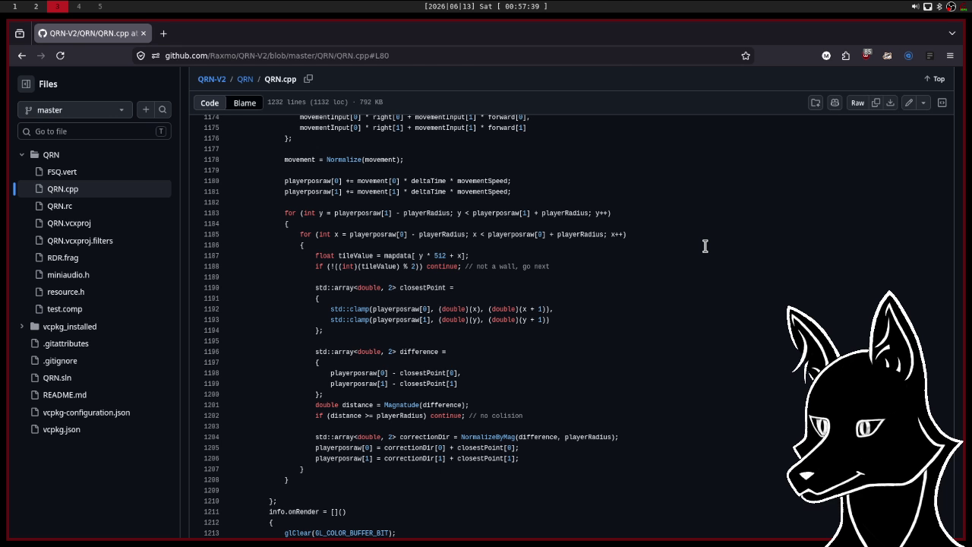
{"action": "scroll", "coordinate": [704, 246], "scroll_direction": "down", "scroll_amount": 4}
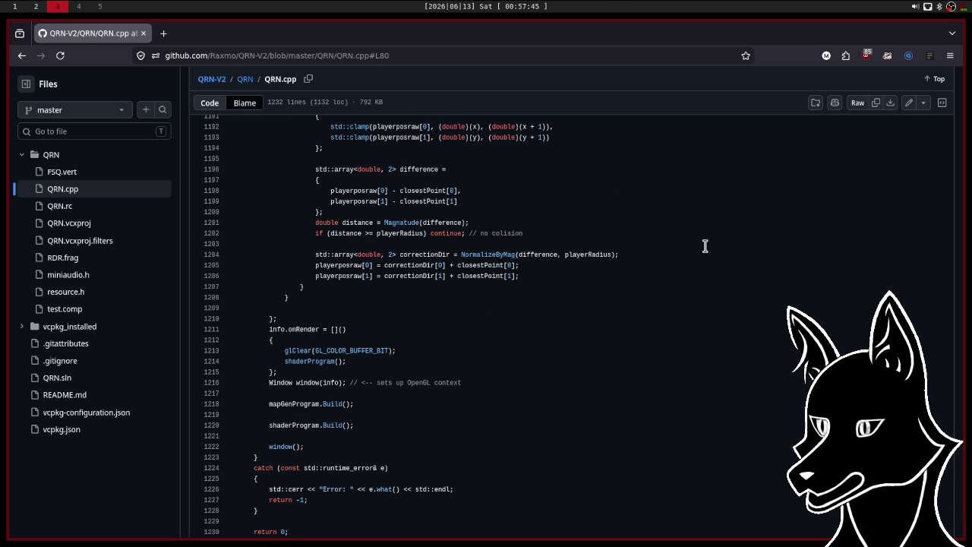
{"action": "scroll", "coordinate": [705, 245], "scroll_direction": "down", "scroll_amount": 2}
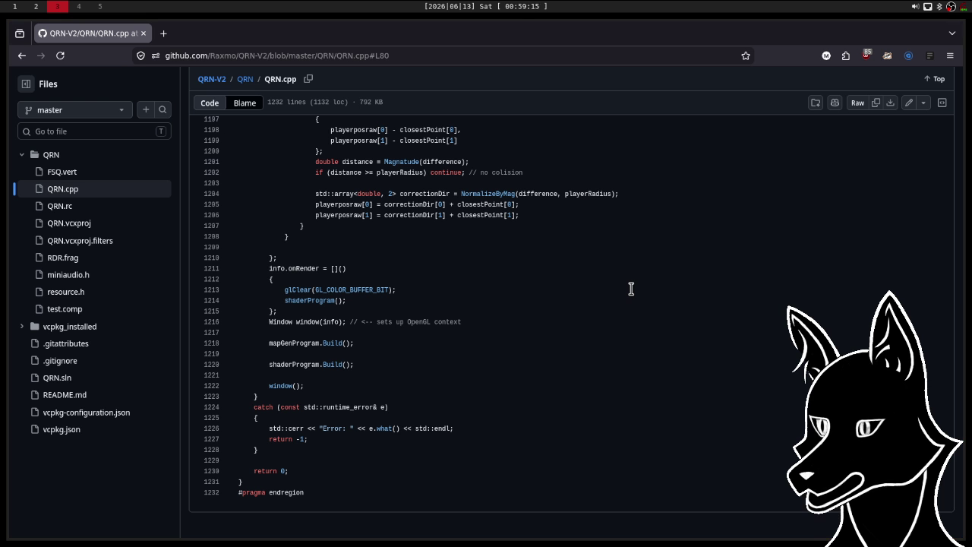
Close the zig.guide Errors page window on workspace 2 and return to workspace 3.
{"action": "left_click", "coordinate": [630, 220]}
{"action": "key", "text": "super+2"}
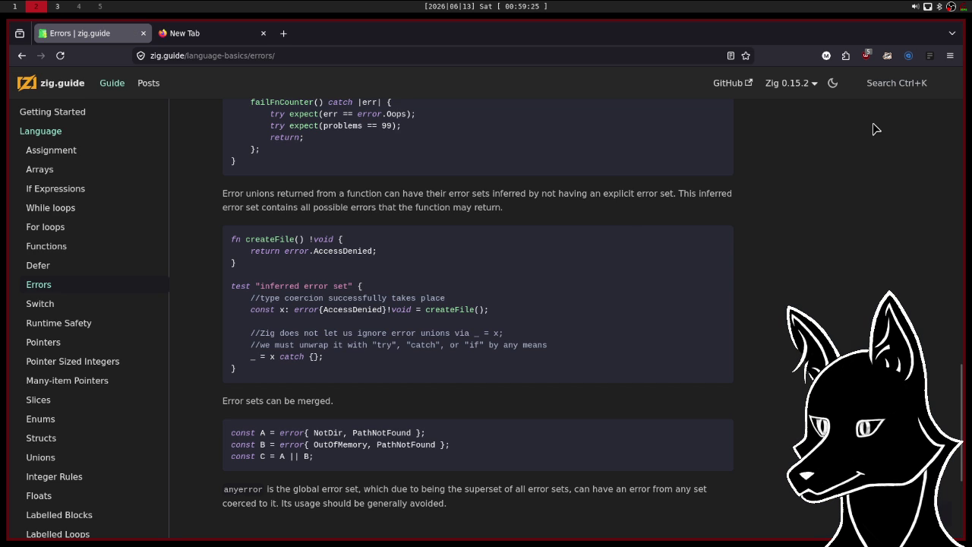
{"action": "key", "text": "super+shift+q"}
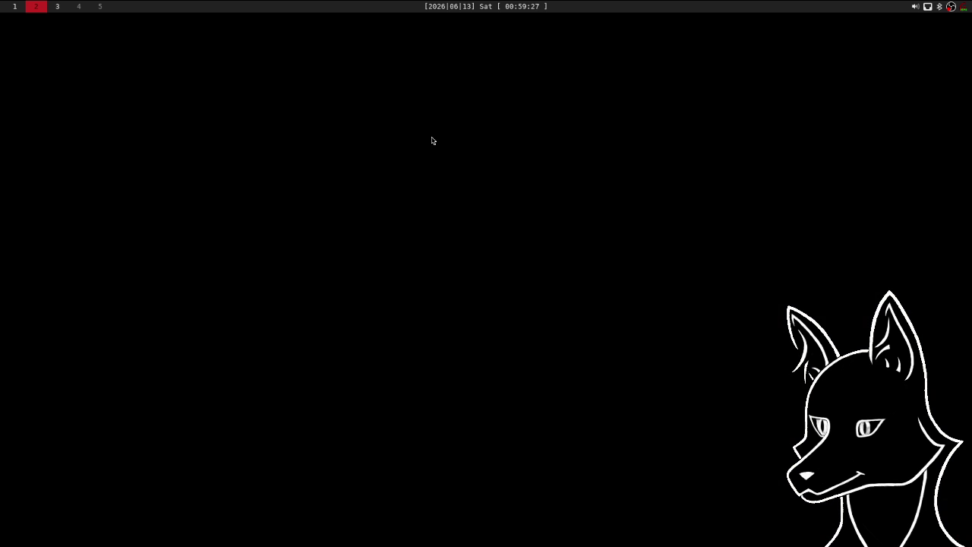
{"action": "key", "text": "super+3"}
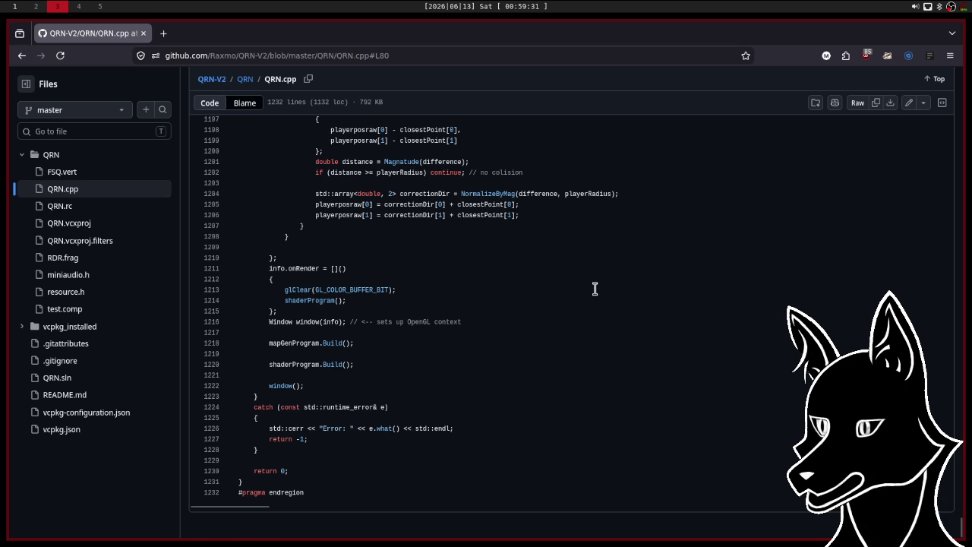
{"action": "scroll", "coordinate": [595, 289], "scroll_direction": "up", "scroll_amount": 3}
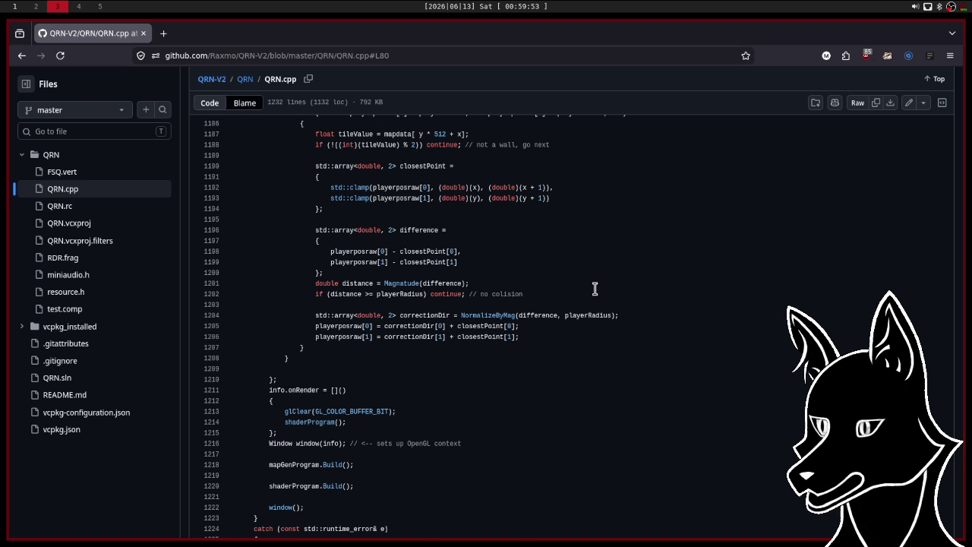
{"action": "scroll", "coordinate": [706, 317], "scroll_direction": "up", "scroll_amount": 2}
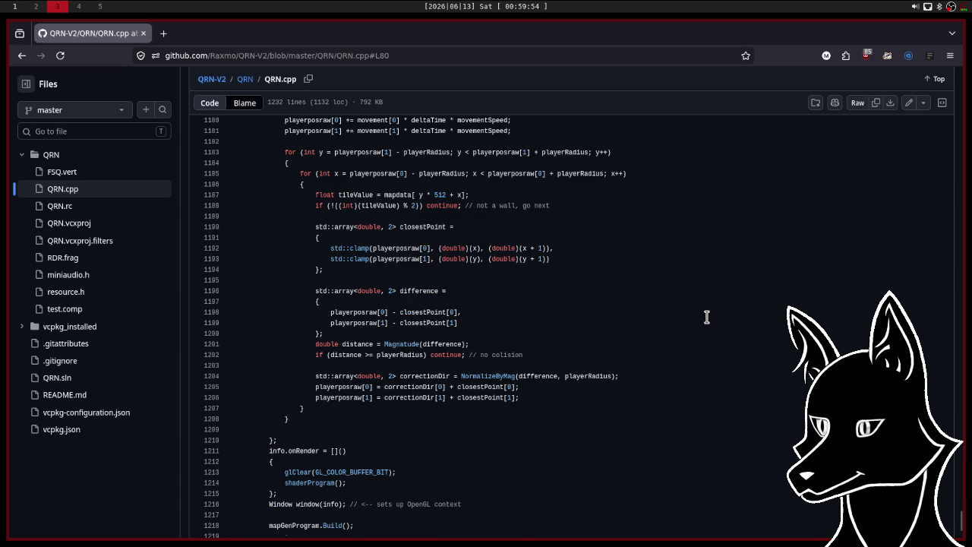
{"action": "scroll", "coordinate": [707, 318], "scroll_direction": "up", "scroll_amount": 9}
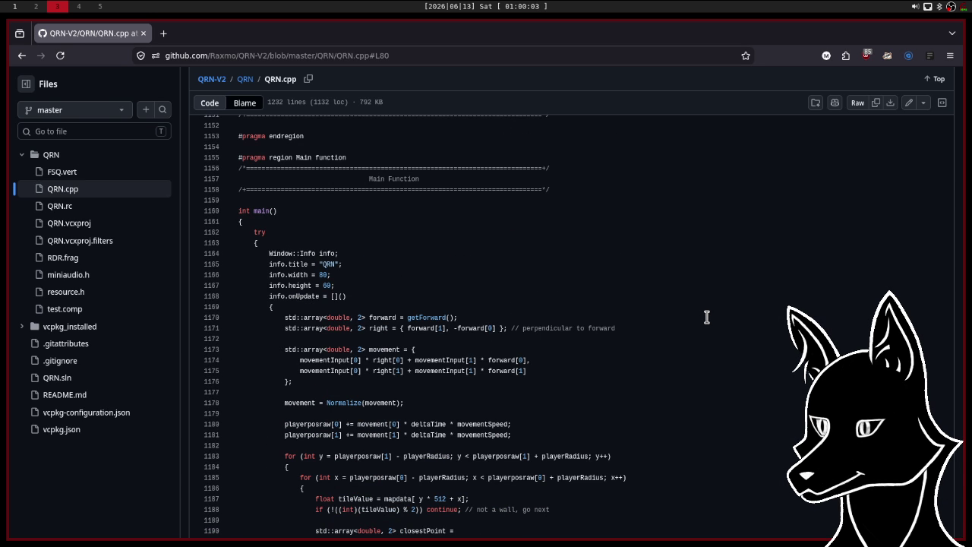
{"action": "scroll", "coordinate": [707, 317], "scroll_direction": "up", "scroll_amount": 10}
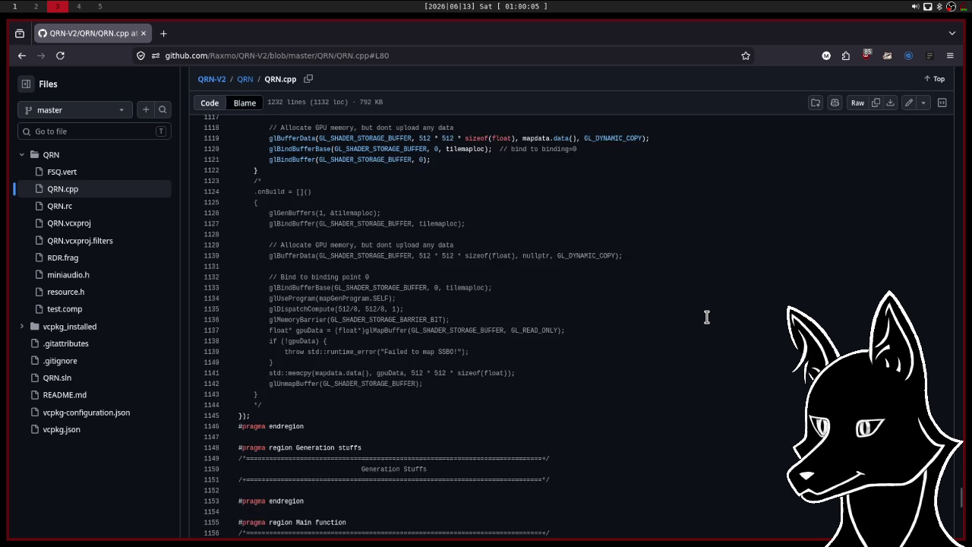
{"action": "scroll", "coordinate": [706, 317], "scroll_direction": "up", "scroll_amount": 3}
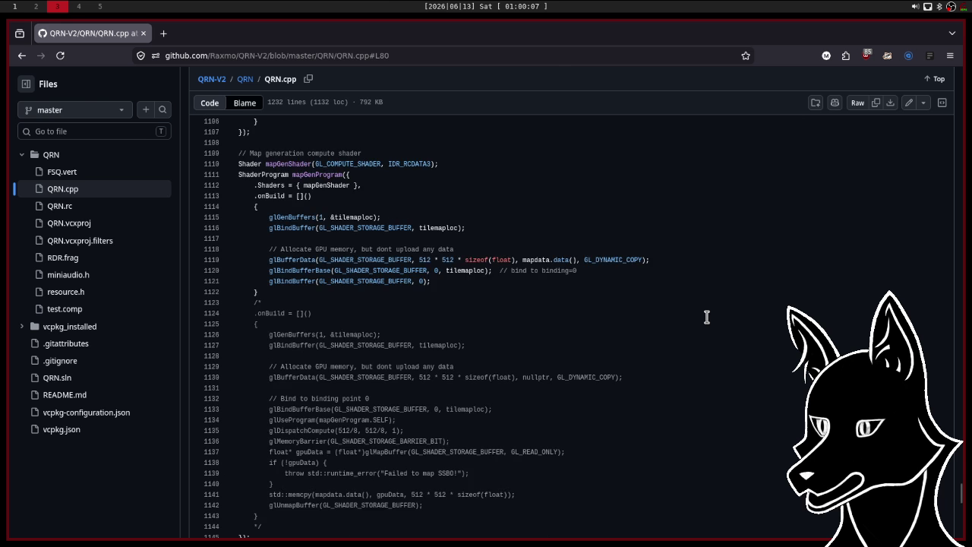
{"action": "scroll", "coordinate": [706, 316], "scroll_direction": "up", "scroll_amount": 6}
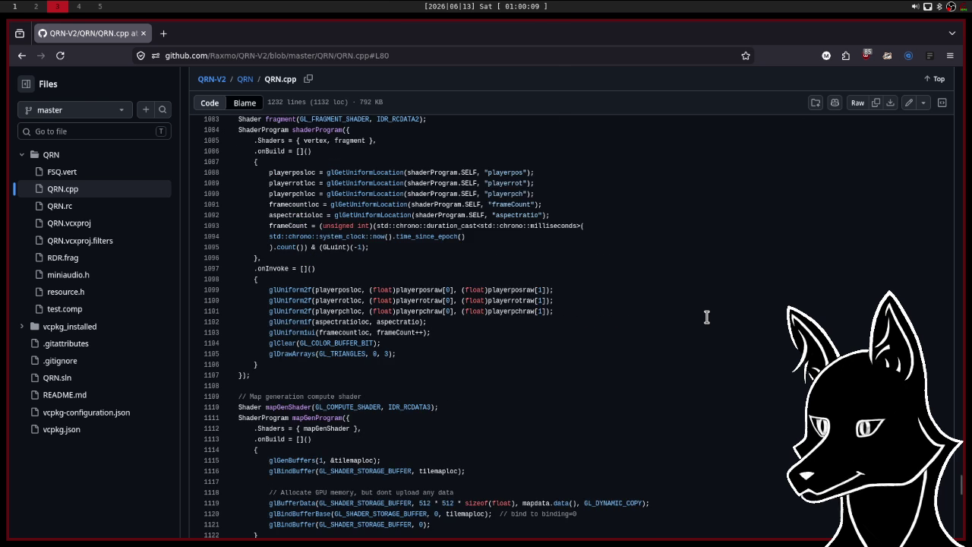
{"action": "scroll", "coordinate": [706, 317], "scroll_direction": "up", "scroll_amount": 5}
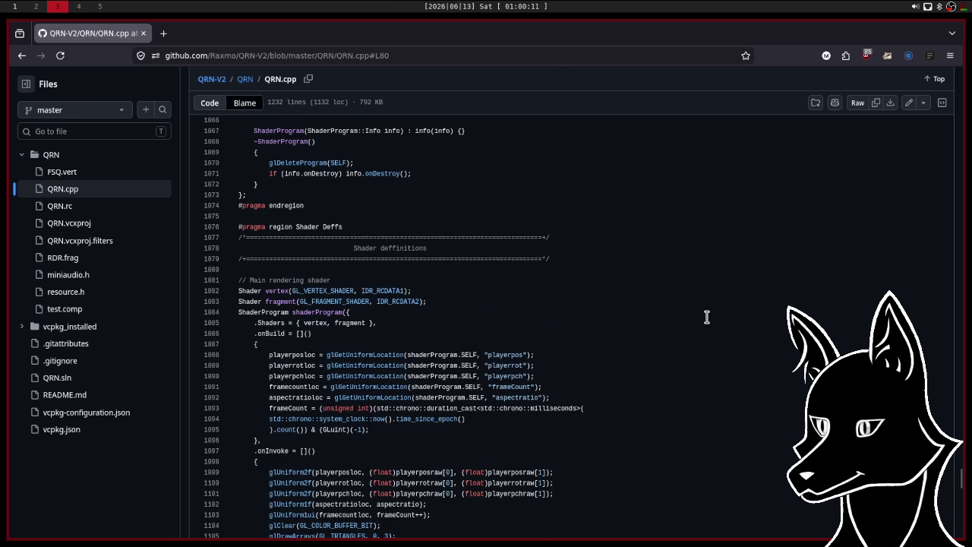
{"action": "scroll", "coordinate": [706, 317], "scroll_direction": "up", "scroll_amount": 10}
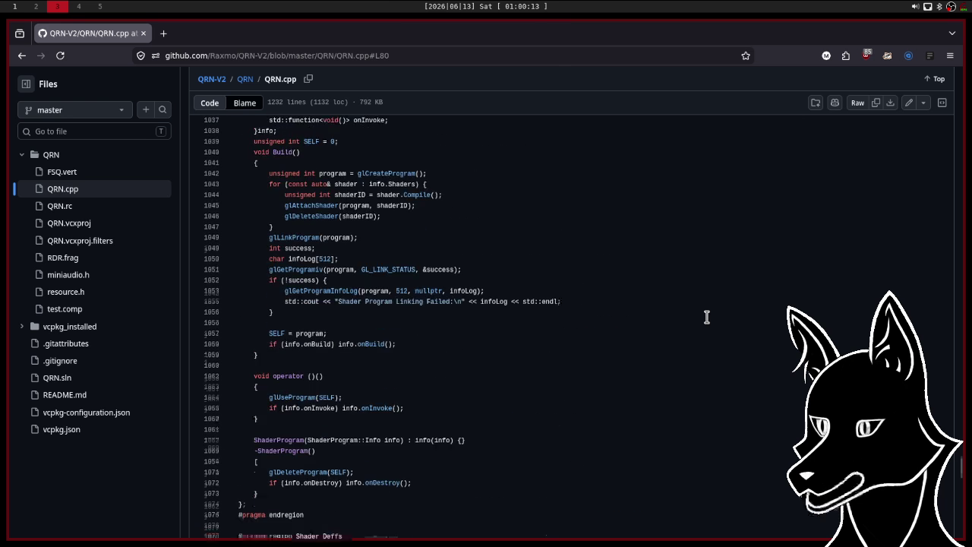
{"action": "scroll", "coordinate": [707, 316], "scroll_direction": "up", "scroll_amount": 10}
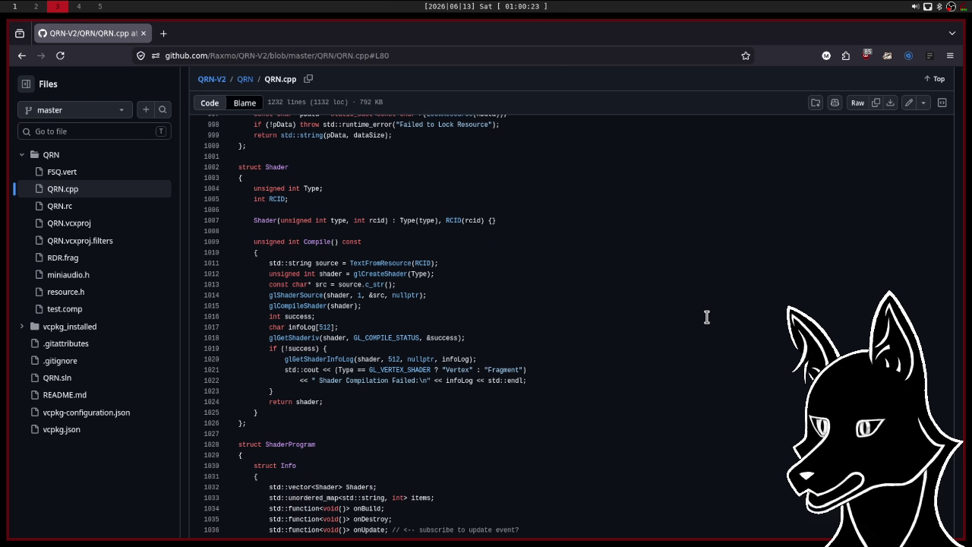
{"action": "scroll", "coordinate": [706, 317], "scroll_direction": "up", "scroll_amount": 5}
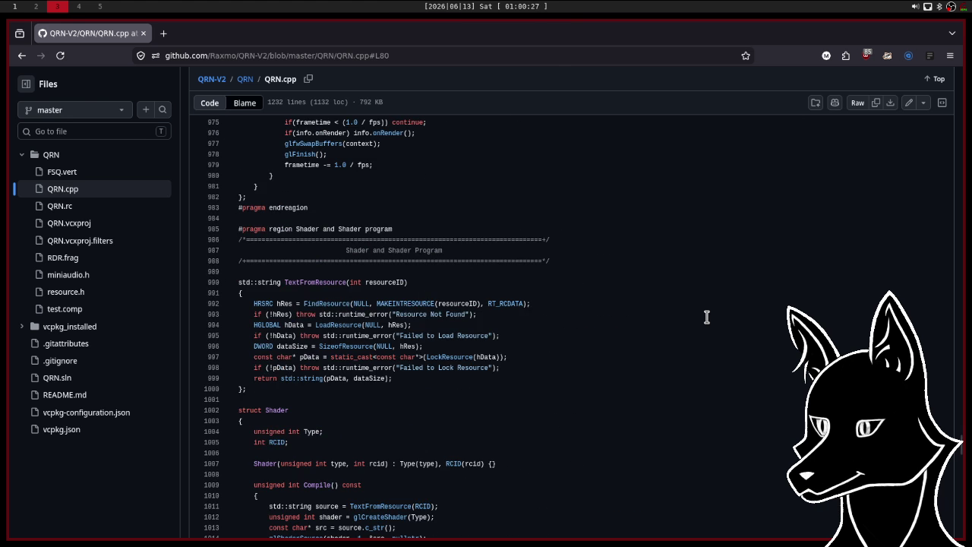
{"action": "scroll", "coordinate": [706, 317], "scroll_direction": "up", "scroll_amount": 4}
{"action": "scroll", "coordinate": [706, 317], "scroll_direction": "up", "scroll_amount": 6}
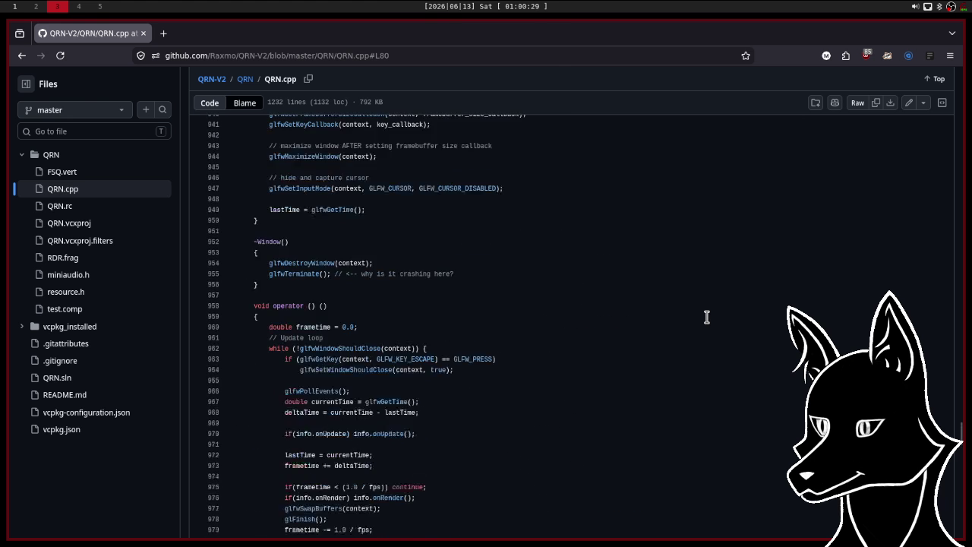
{"action": "scroll", "coordinate": [706, 317], "scroll_direction": "up", "scroll_amount": 6}
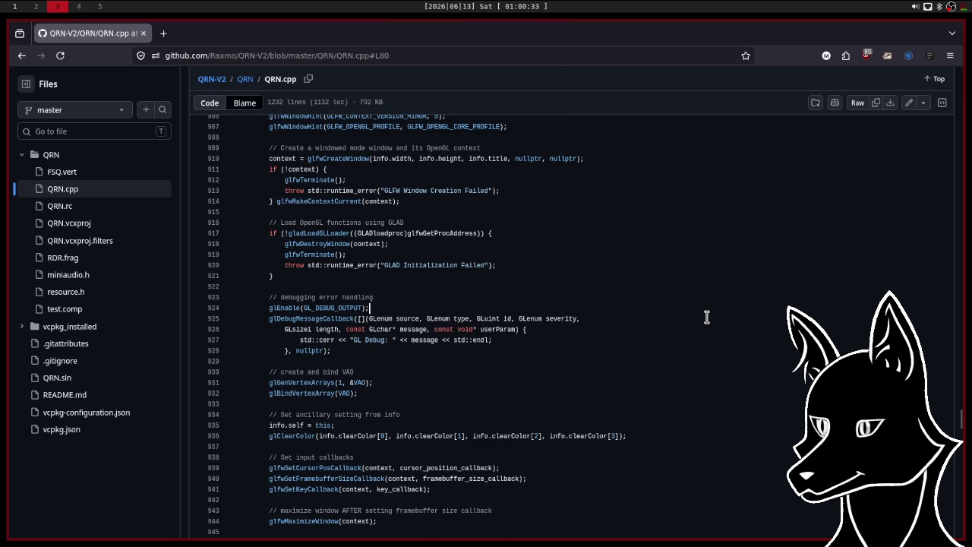
{"action": "scroll", "coordinate": [706, 317], "scroll_direction": "up", "scroll_amount": 3}
{"action": "scroll", "coordinate": [706, 317], "scroll_direction": "up", "scroll_amount": 6}
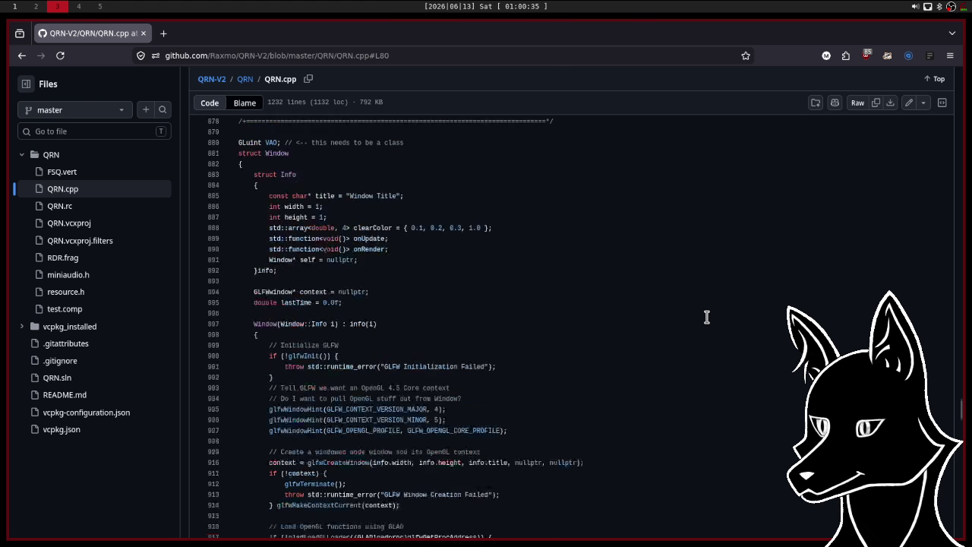
{"action": "scroll", "coordinate": [706, 317], "scroll_direction": "down", "scroll_amount": 14}
{"action": "scroll", "coordinate": [707, 316], "scroll_direction": "down", "scroll_amount": 12}
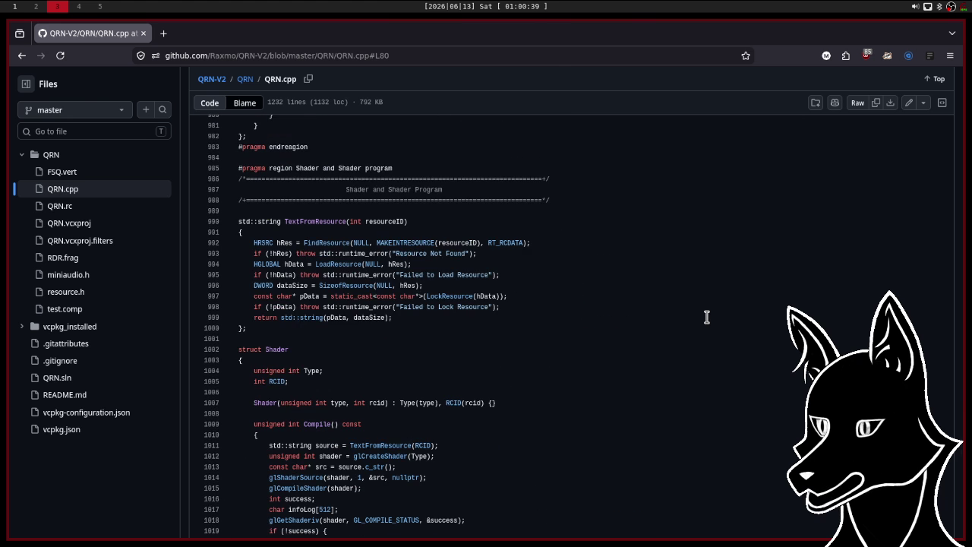
{"action": "scroll", "coordinate": [706, 317], "scroll_direction": "down", "scroll_amount": 8}
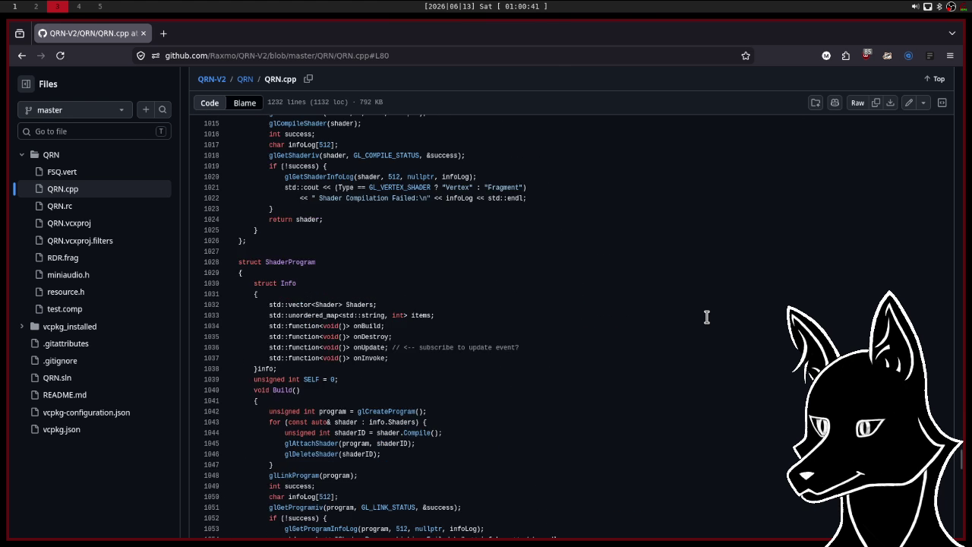
{"action": "scroll", "coordinate": [707, 317], "scroll_direction": "down", "scroll_amount": 14}
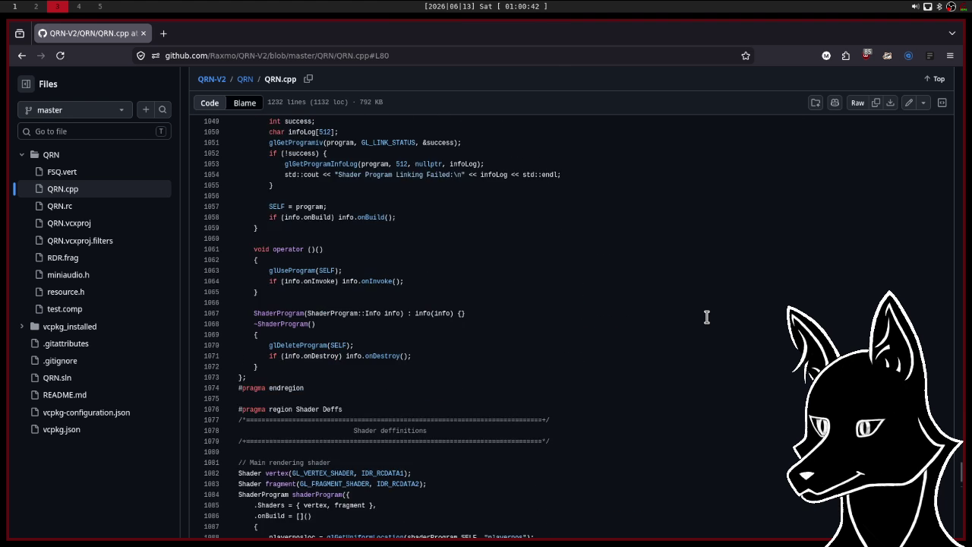
{"action": "scroll", "coordinate": [706, 317], "scroll_direction": "down", "scroll_amount": 3}
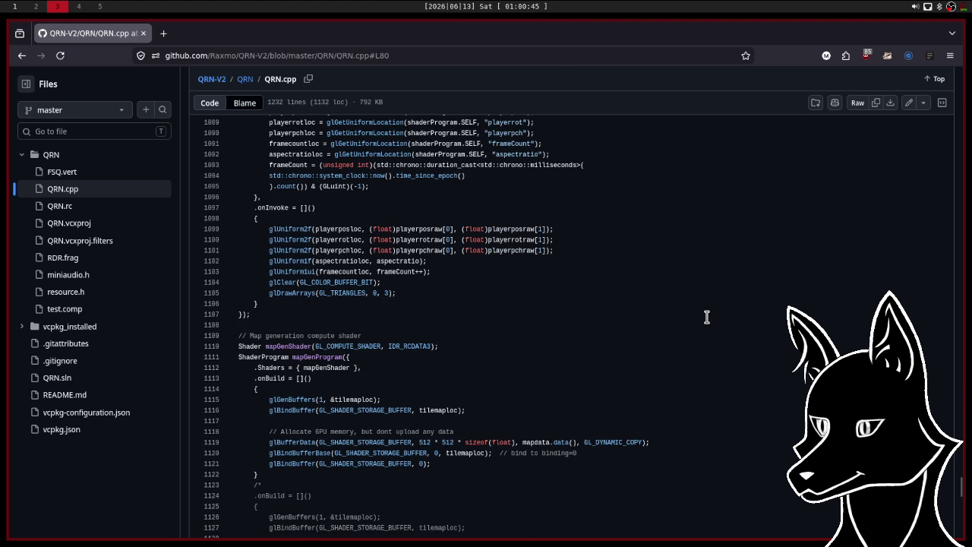
{"action": "scroll", "coordinate": [706, 316], "scroll_direction": "down", "scroll_amount": 7}
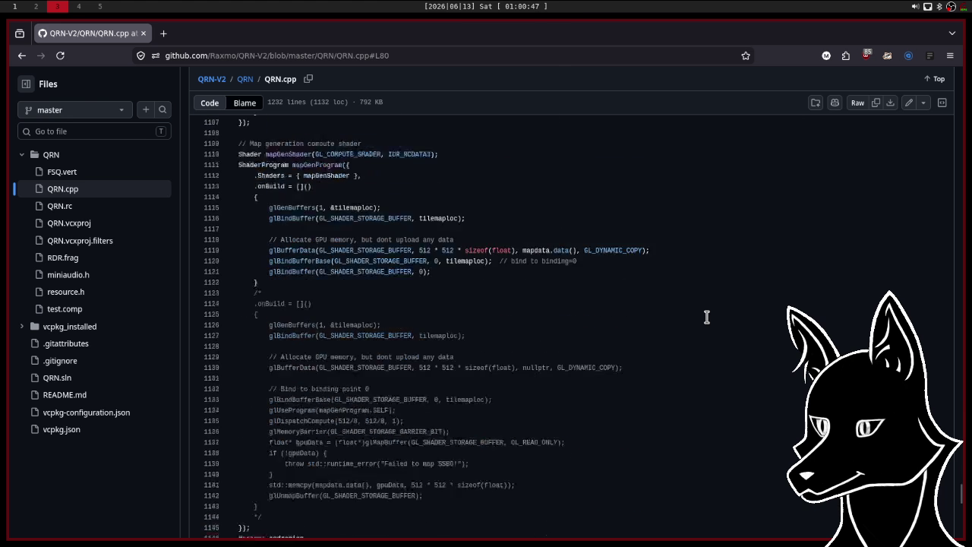
{"action": "scroll", "coordinate": [706, 317], "scroll_direction": "down", "scroll_amount": 3}
{"action": "scroll", "coordinate": [707, 317], "scroll_direction": "up", "scroll_amount": 7}
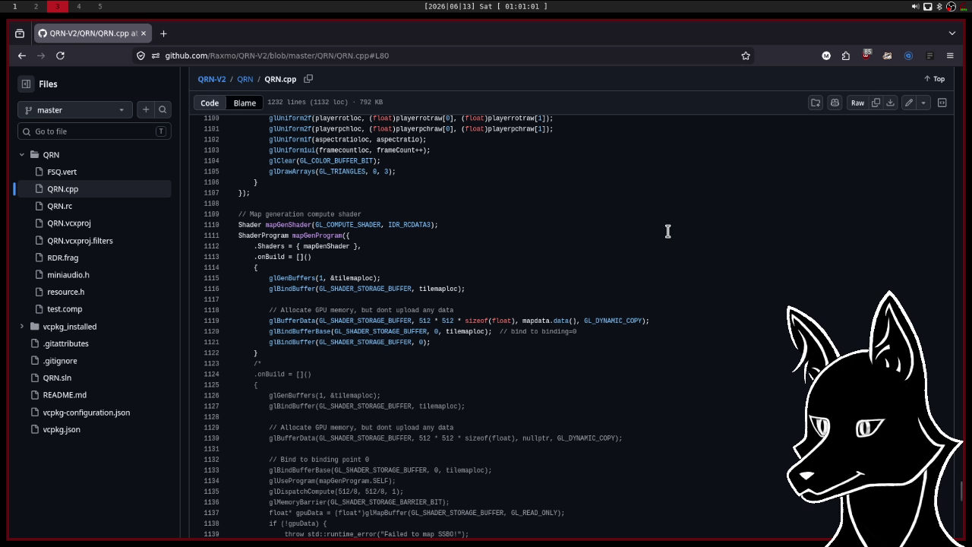
{"action": "scroll", "coordinate": [667, 231], "scroll_direction": "up", "scroll_amount": 2}
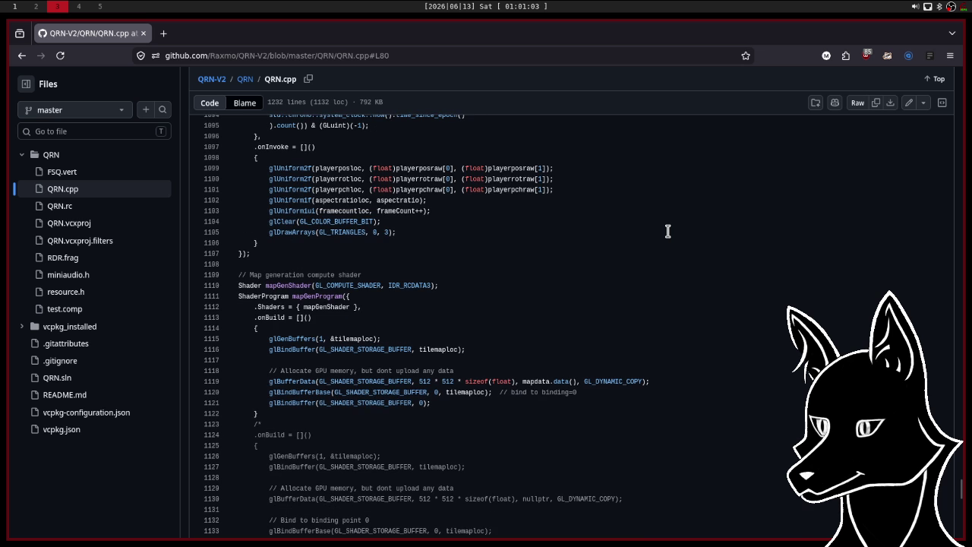
{"action": "scroll", "coordinate": [668, 231], "scroll_direction": "up", "scroll_amount": 2}
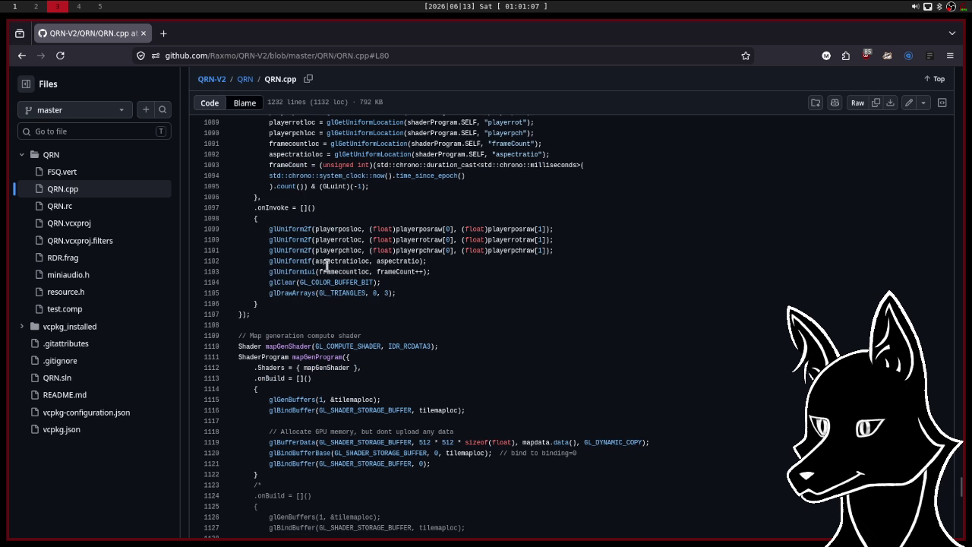
Highlight and review the uniform upload and glDrawArrays(GL_TRIANGLES, 0, 3) lines in QRN.cpp.
{"action": "mouse_move", "coordinate": [418, 303]}
{"action": "left_mouse_down"}
{"action": "mouse_move", "coordinate": [303, 261]}
{"action": "mouse_move", "coordinate": [266, 218]}
{"action": "left_mouse_up"}
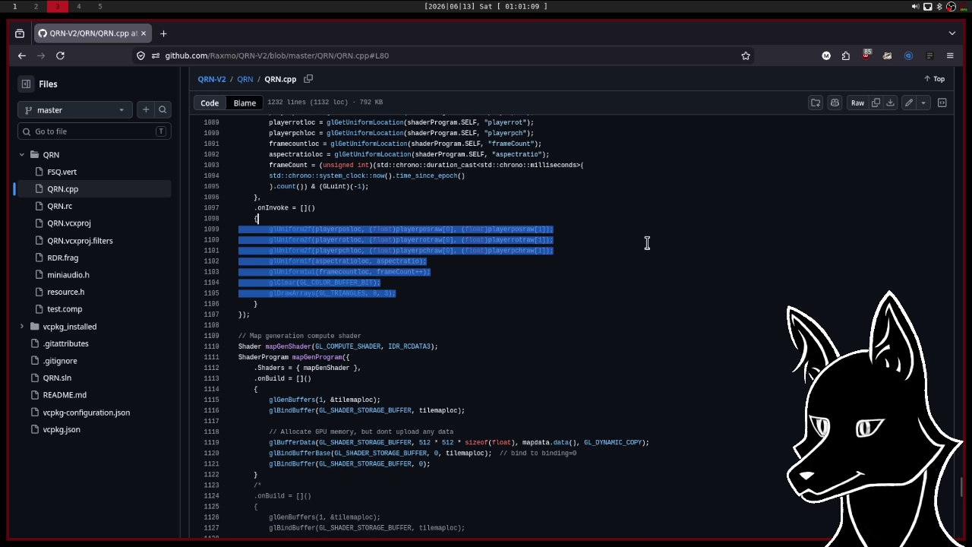
{"action": "left_click", "coordinate": [428, 300]}
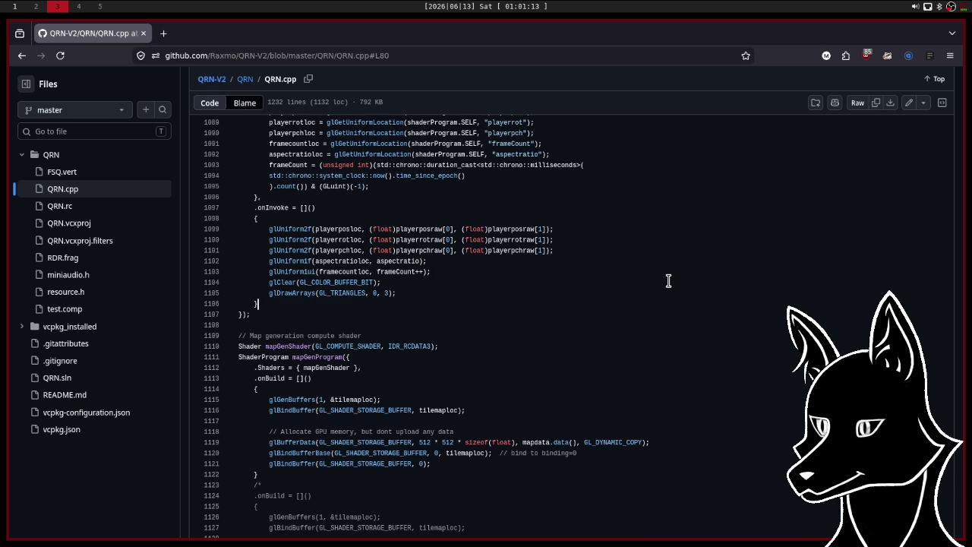
{"action": "scroll", "coordinate": [668, 281], "scroll_direction": "down", "scroll_amount": 10}
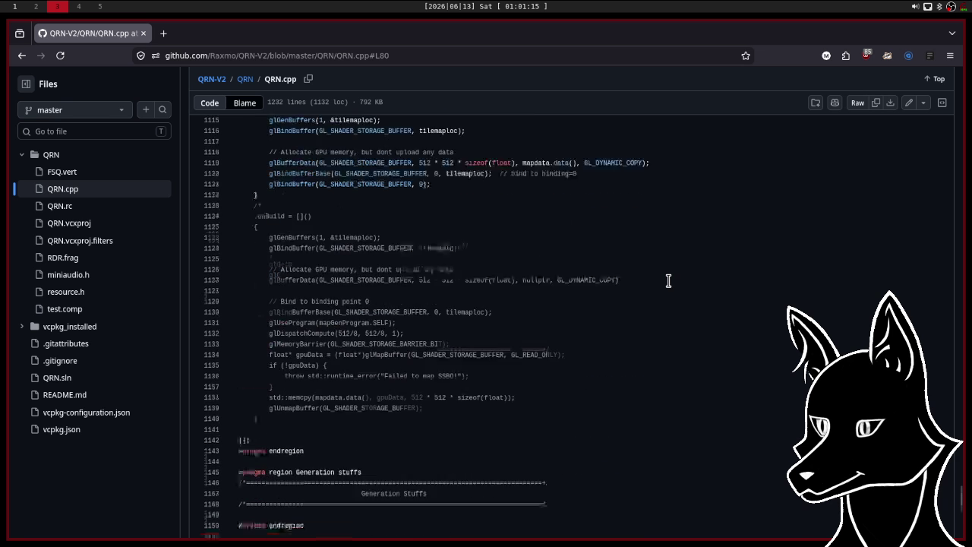
{"action": "scroll", "coordinate": [669, 281], "scroll_direction": "down", "scroll_amount": 10}
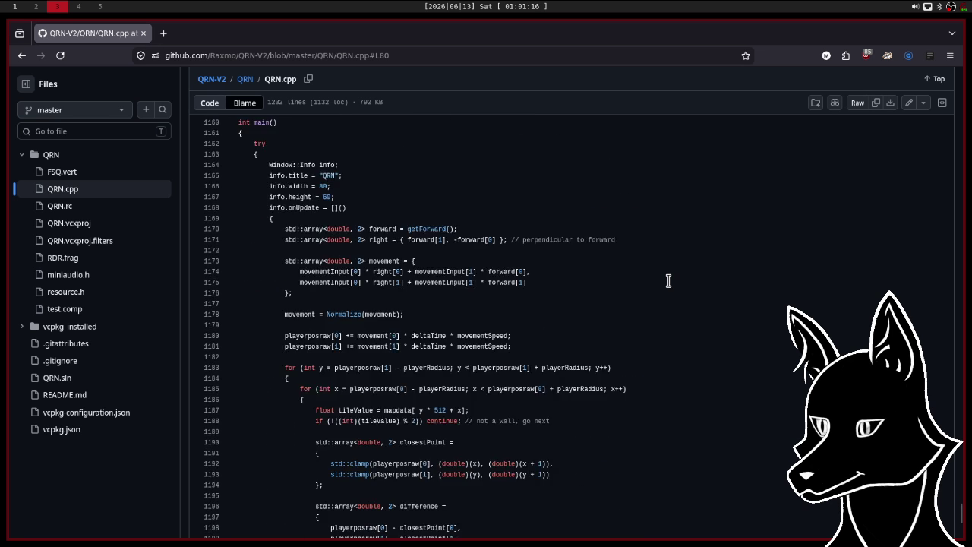
{"action": "scroll", "coordinate": [668, 281], "scroll_direction": "down", "scroll_amount": 6}
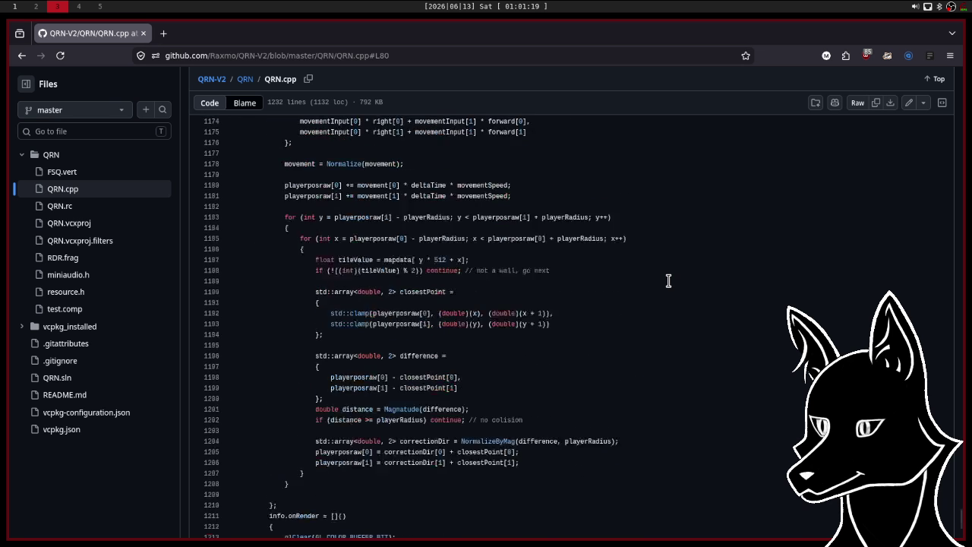
{"action": "scroll", "coordinate": [668, 281], "scroll_direction": "up", "scroll_amount": 20}
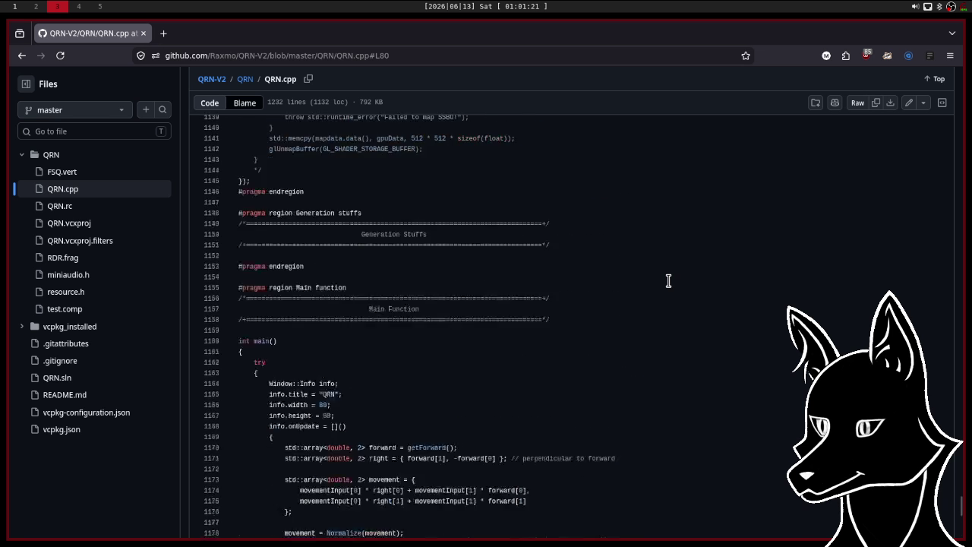
{"action": "scroll", "coordinate": [668, 281], "scroll_direction": "up", "scroll_amount": 6}
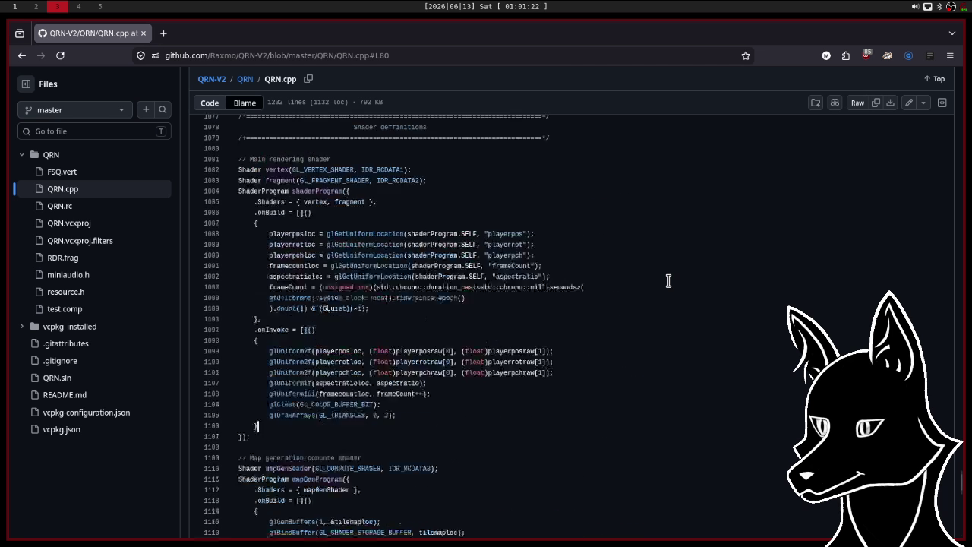
{"action": "scroll", "coordinate": [669, 281], "scroll_direction": "up", "scroll_amount": 3}
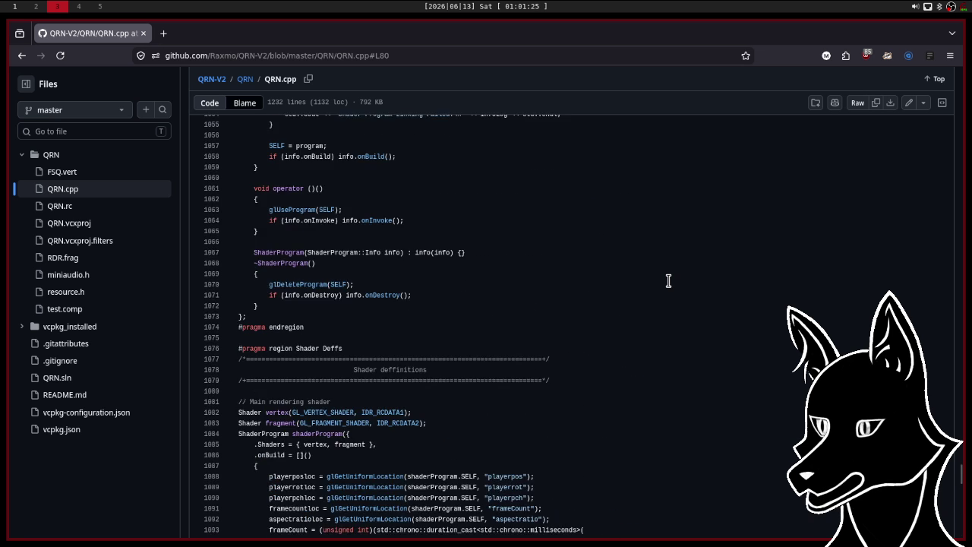
{"action": "scroll", "coordinate": [668, 281], "scroll_direction": "down", "scroll_amount": 6}
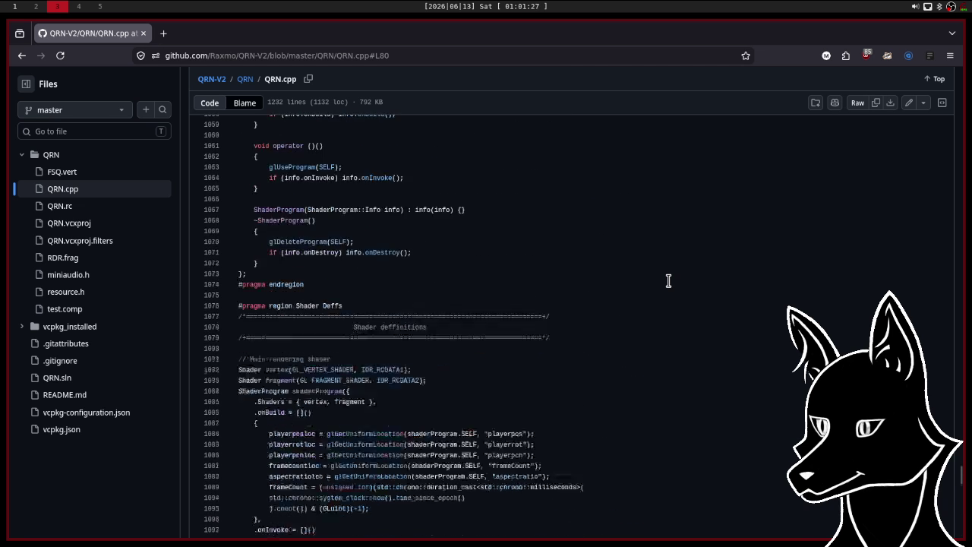
{"action": "scroll", "coordinate": [669, 281], "scroll_direction": "down", "scroll_amount": 2}
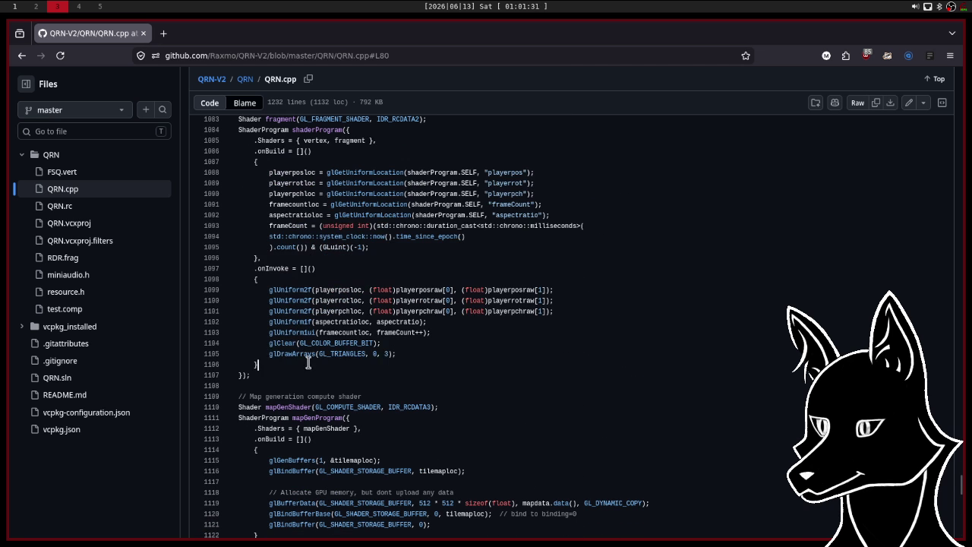
{"action": "left_click_drag", "start_coordinate": [269, 354], "coordinate": [452, 354]}
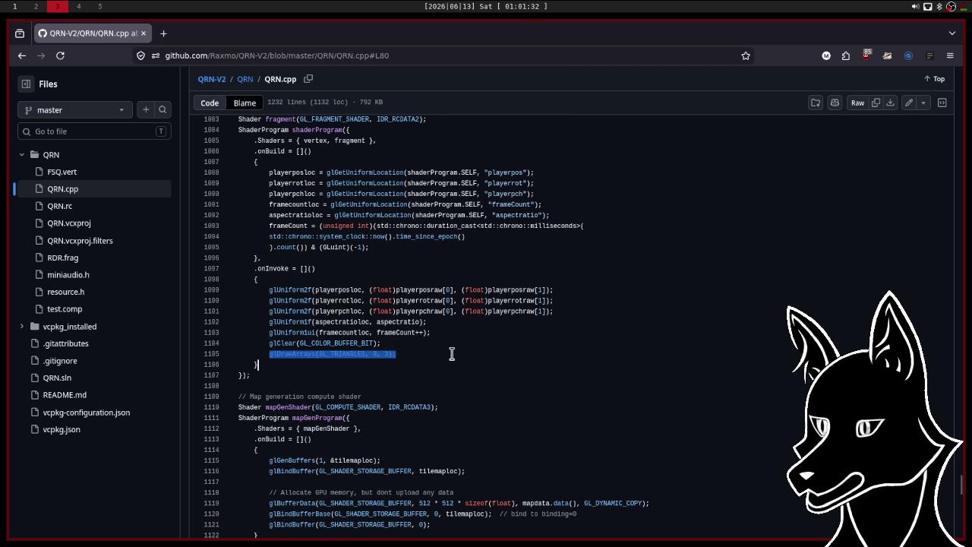
{"action": "left_click", "coordinate": [495, 345]}
Switch via the window list to the workspace showing Isosurfacer's src/main.zig and terminal.
{"action": "key", "text": "super+Tab"}
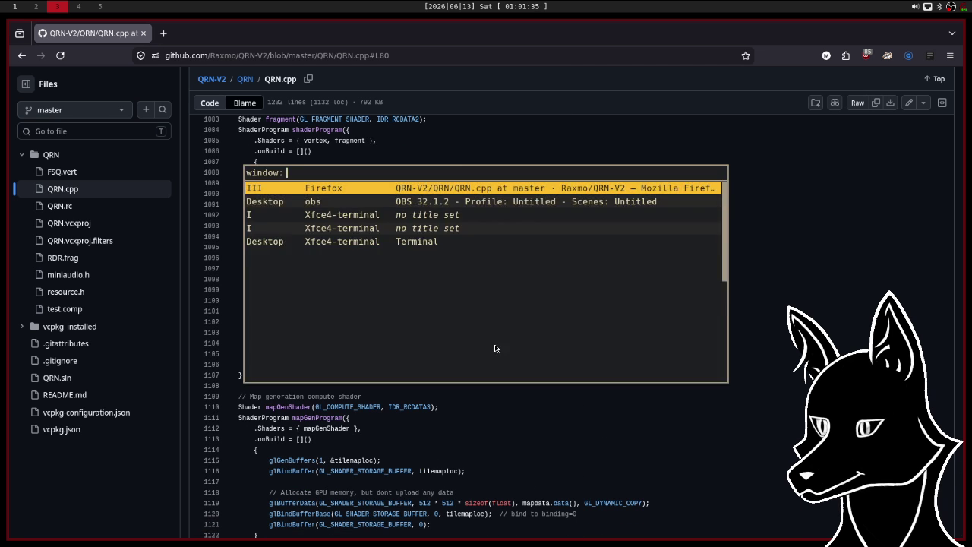
{"action": "key", "text": "Escape"}
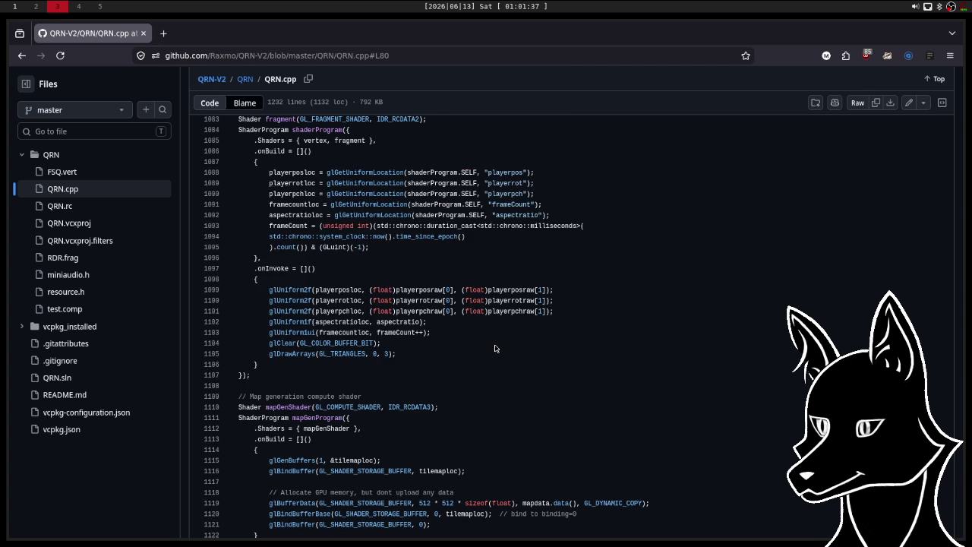
{"action": "key", "text": "super+Tab"}
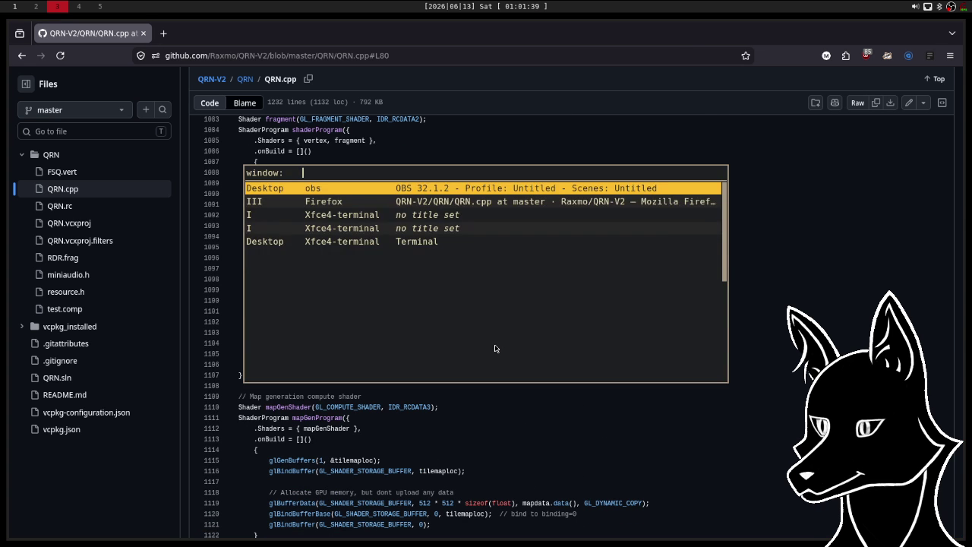
{"action": "key", "text": "Down"}
{"action": "key", "text": "Down"}
{"action": "key", "text": "Return"}
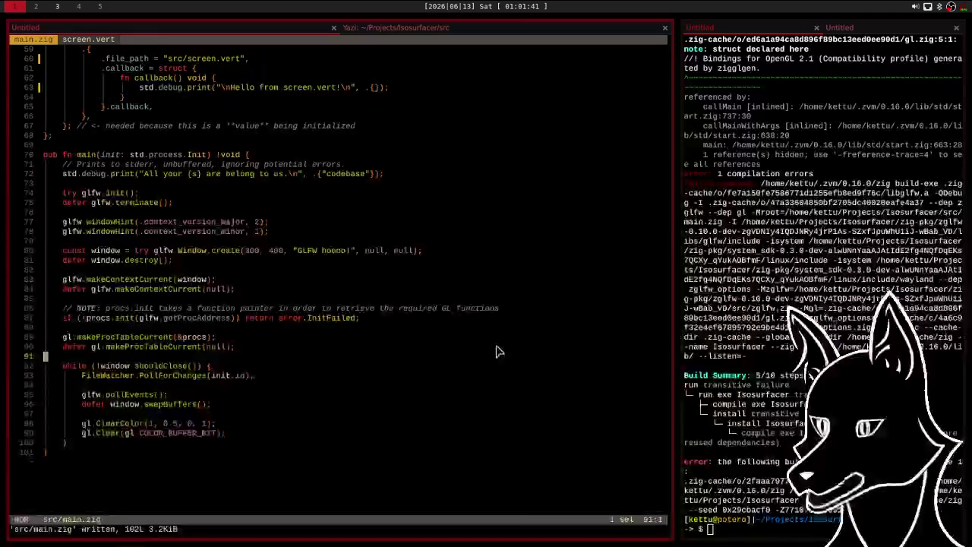
{"action": "key", "text": "o"}
{"action": "key", "text": "Tab"}
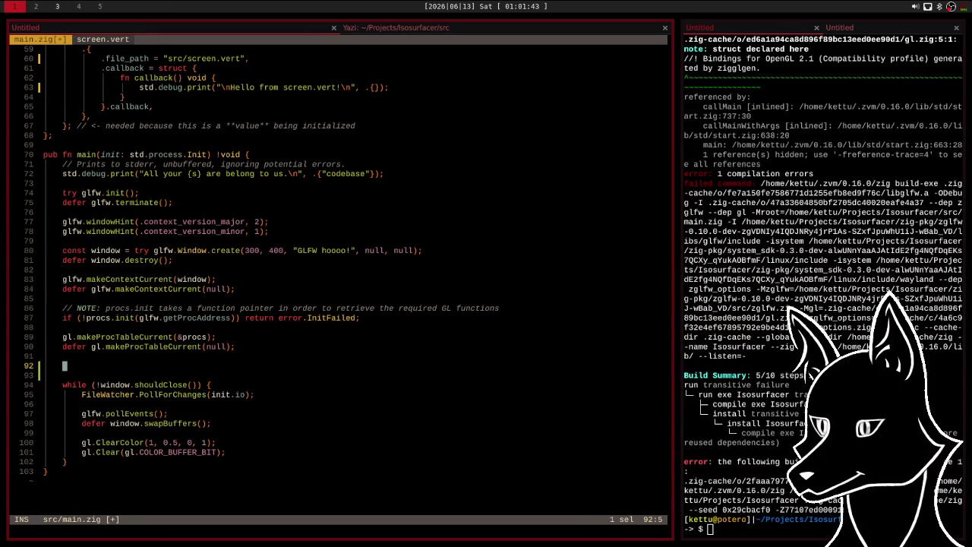
{"action": "type", "text": "gl.dra"}
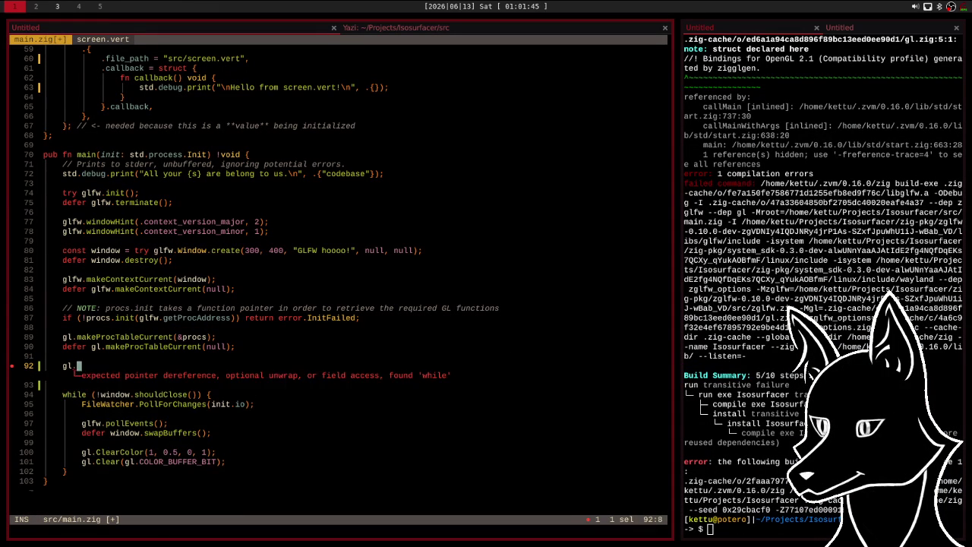
{"action": "key", "text": "Tab"}
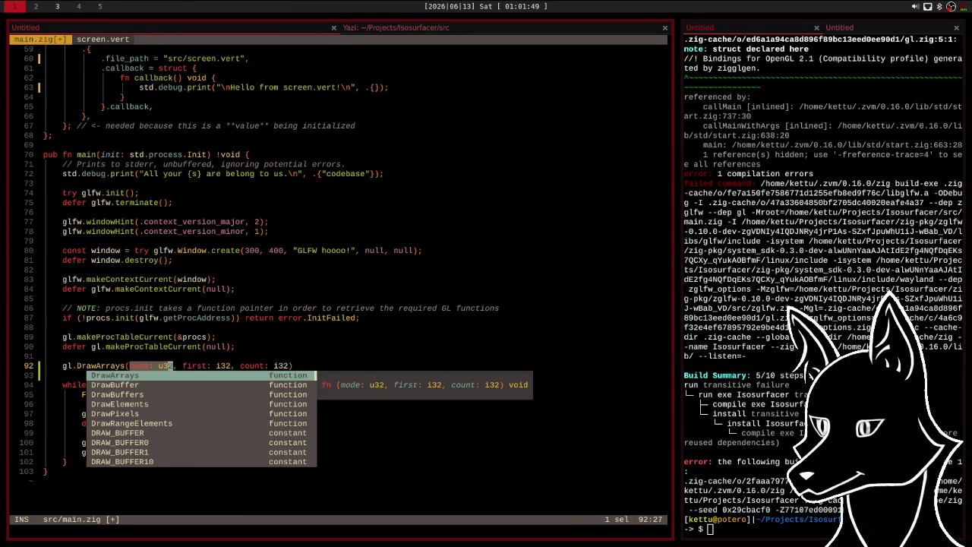
{"action": "key", "text": "Escape"}
{"action": "key", "text": "x"}
{"action": "type", "text": "dkJ:w"}
{"action": "key", "text": "Return"}
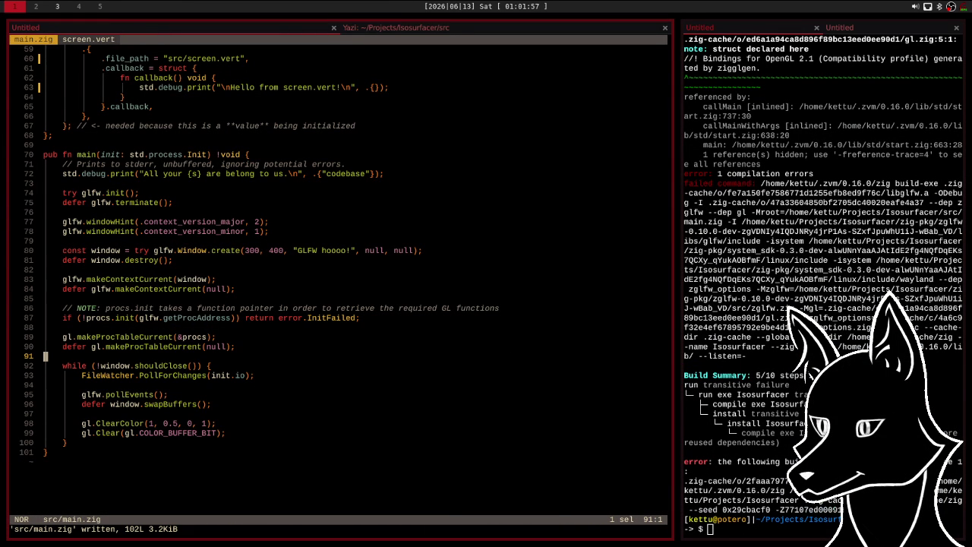
{"action": "key", "text": "k"}
{"action": "key", "text": "l"}
{"action": "key", "text": "l"}
{"action": "key", "text": "l"}
{"action": "key", "text": "l"}
{"action": "key", "text": "l"}
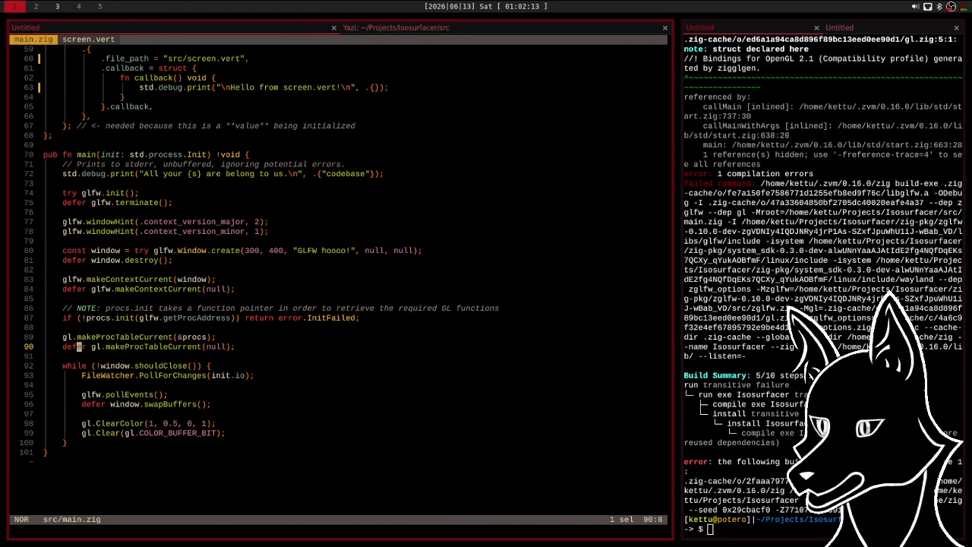
Move from the NOTE comment on line 86 up to the FileWatcher struct in main.zig.
{"action": "left_click", "coordinate": [44, 328]}
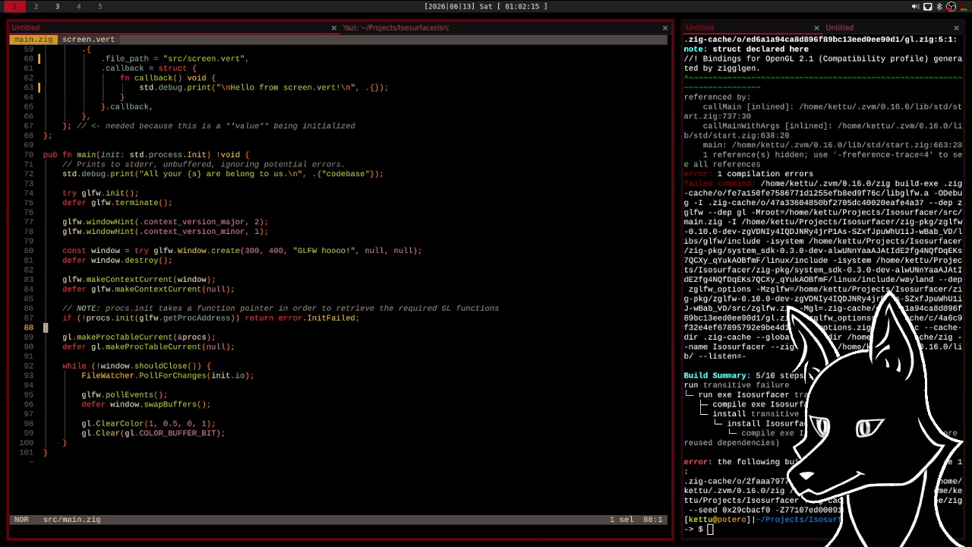
{"action": "left_click", "coordinate": [79, 309]}
{"action": "key", "text": "k"}
{"action": "key", "text": "k"}
{"action": "key", "text": "k"}
{"action": "key", "text": "k"}
{"action": "key", "text": "k"}
{"action": "key", "text": "k"}
{"action": "key", "text": "k"}
{"action": "key", "text": "k"}
{"action": "key", "text": "k"}
{"action": "key", "text": "k"}
{"action": "key", "text": "k"}
{"action": "key", "text": "k"}
{"action": "key", "text": "k"}
{"action": "key", "text": "k"}
{"action": "key", "text": "k"}
{"action": "key", "text": "k"}
{"action": "key", "text": "k"}
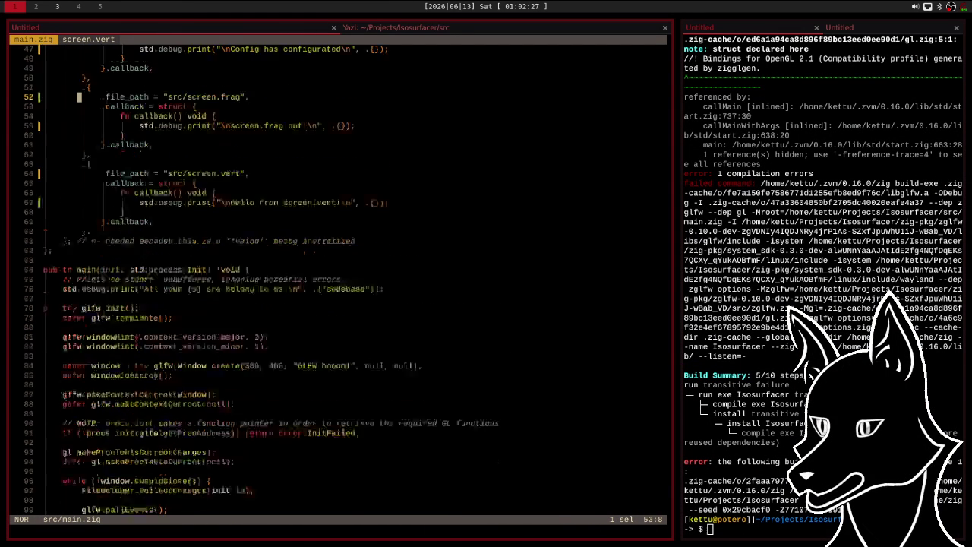
{"action": "key", "text": "k"}
{"action": "key", "text": "k"}
{"action": "key", "text": "k"}
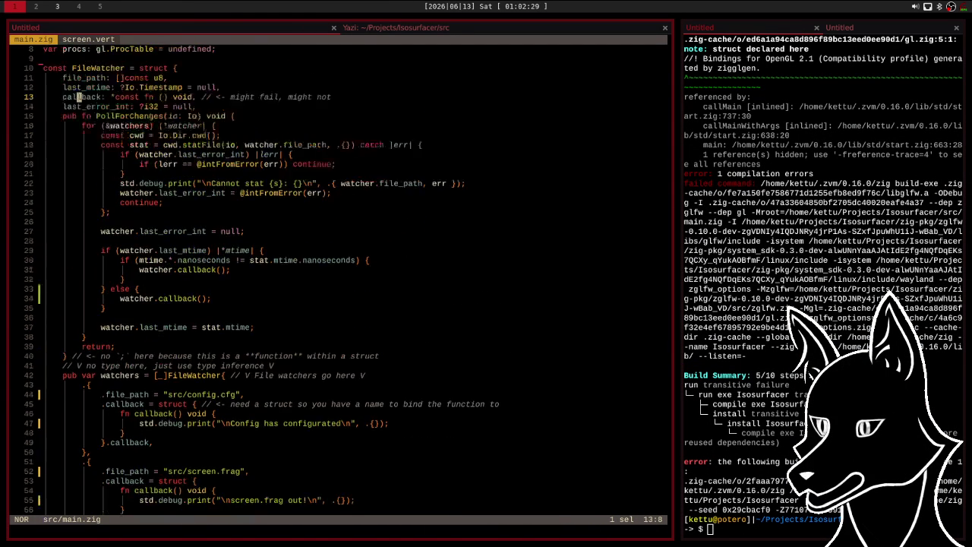
{"action": "key", "text": "j"}
{"action": "key", "text": "j"}
{"action": "key", "text": "j"}
{"action": "key", "text": "j"}
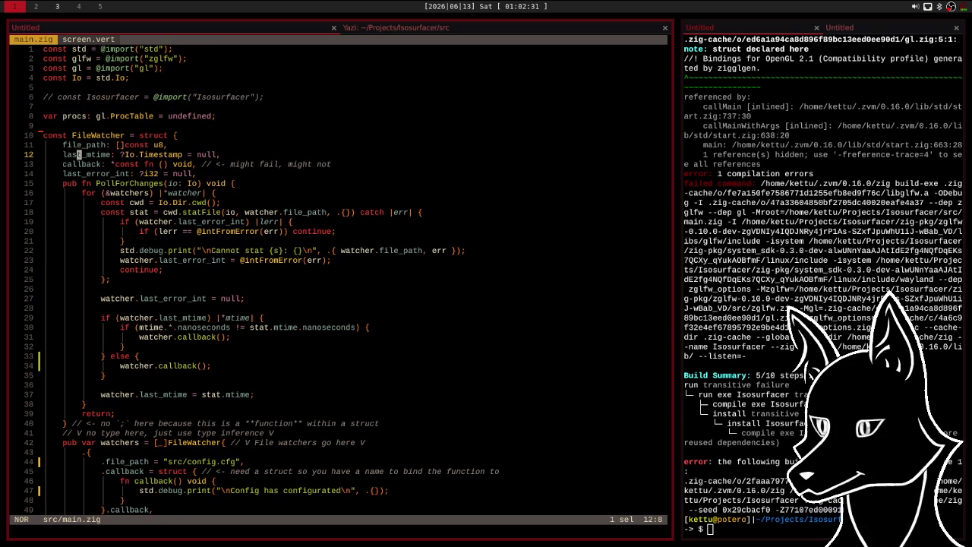
{"action": "key", "text": "j"}
{"action": "key", "text": "j"}
{"action": "key", "text": "j"}
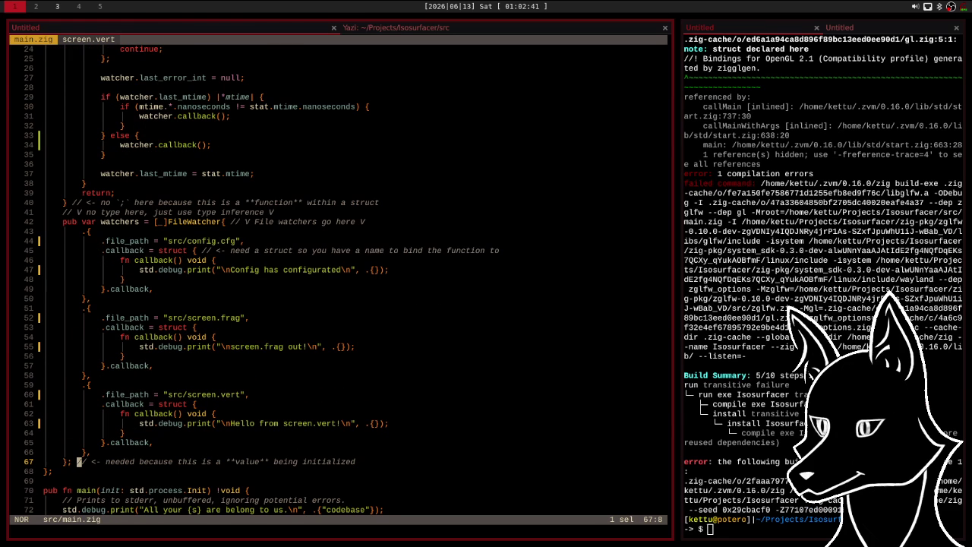
Step through the watchers list and main declaration onto the screen.vert watcher entry.
{"action": "key", "text": "k"}
{"action": "key", "text": "k"}
{"action": "key", "text": "j"}
{"action": "key", "text": "j"}
{"action": "key", "text": "j"}
{"action": "key", "text": "k"}
{"action": "key", "text": "k"}
{"action": "key", "text": "k"}
{"action": "key", "text": "k"}
{"action": "key", "text": "k"}
{"action": "key", "text": "j"}
{"action": "key", "text": "j"}
{"action": "key", "text": "j"}
{"action": "key", "text": "j"}
{"action": "key", "text": "j"}
{"action": "key", "text": "j"}
{"action": "key", "text": "k"}
{"action": "key", "text": "j"}
{"action": "key", "text": "k"}
{"action": "key", "text": "k"}
{"action": "key", "text": "k"}
{"action": "key", "text": "k"}
{"action": "key", "text": "l"}
{"action": "key", "text": "l"}
{"action": "key", "text": "w"}
{"action": "key", "text": "w"}
{"action": "key", "text": "w"}
{"action": "key", "text": "k"}
{"action": "key", "text": "k"}
Check the config.cfg and screen.frag watcher entries and bring up notes.md in the right pane.
{"action": "left_click", "coordinate": [157, 193]}
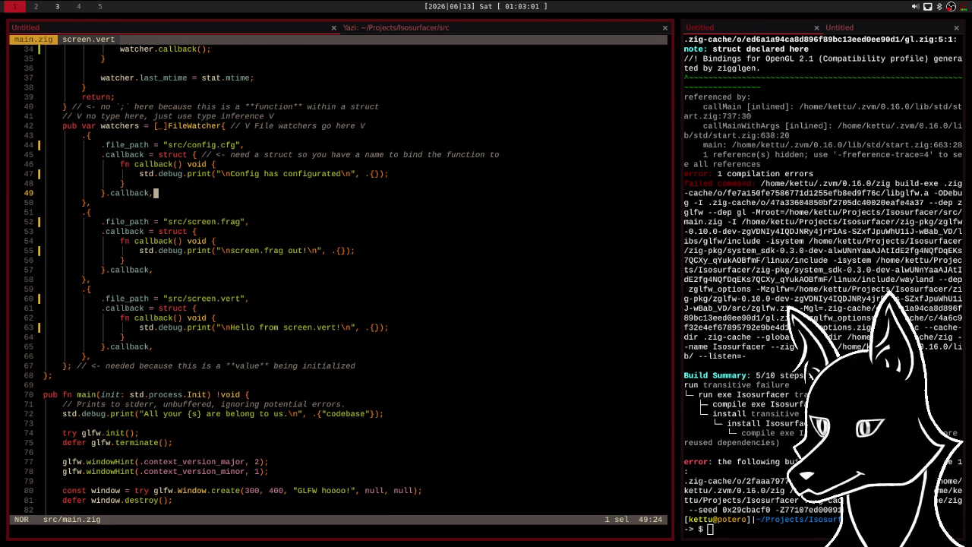
{"action": "left_click", "coordinate": [165, 174]}
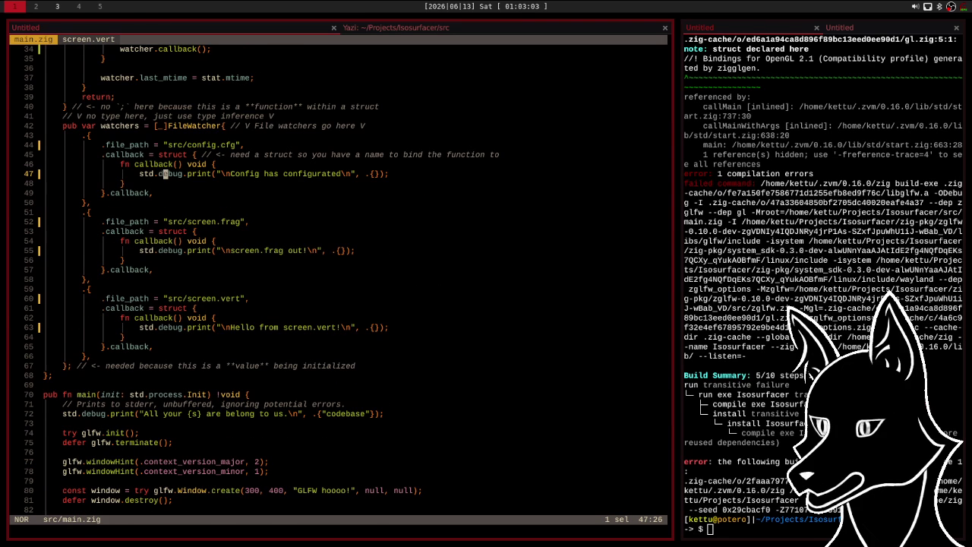
{"action": "key", "text": "j"}
{"action": "key", "text": "j"}
{"action": "key", "text": "j"}
{"action": "left_click", "coordinate": [872, 30]}
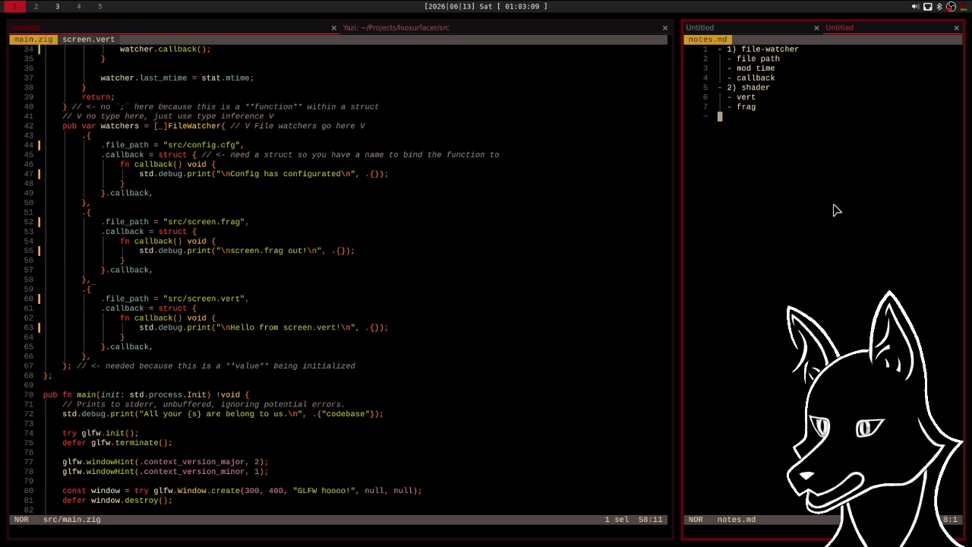
Append the note '- 3) read in from file to string' to notes.md and save it with :w.
{"action": "key", "text": "space"}
{"action": "key", "text": "Escape"}
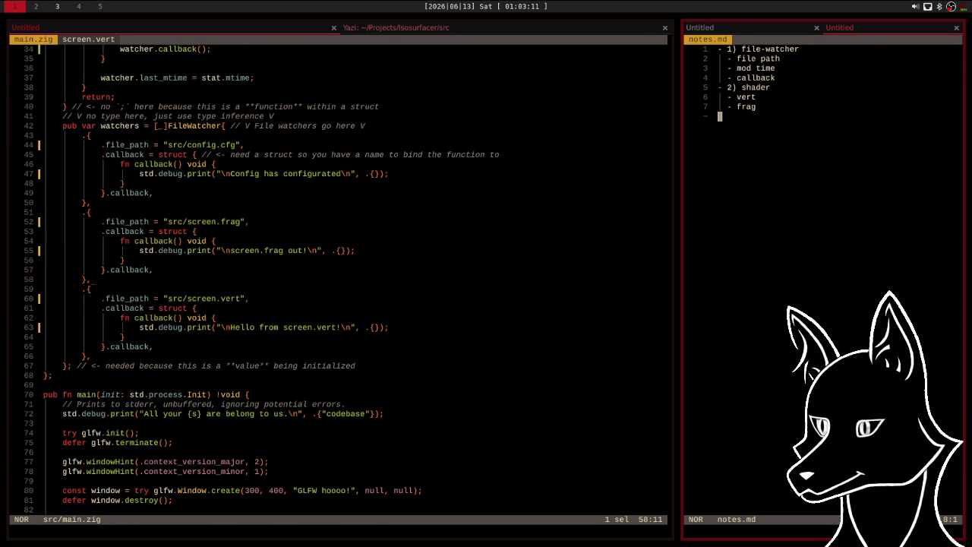
{"action": "type", "text": "i"}
{"action": "type", "text": "- "}
{"action": "type", "text": "3)"}
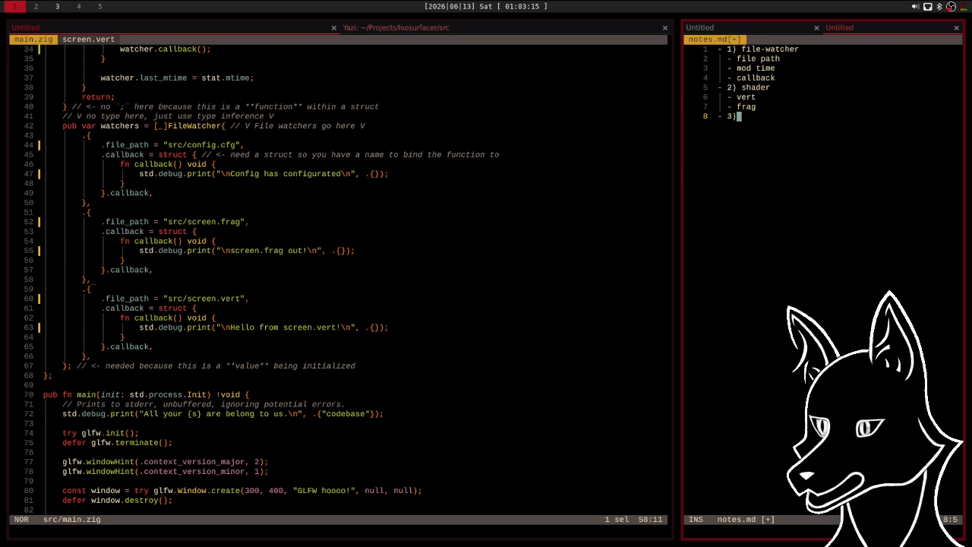
{"action": "type", "text": " read"}
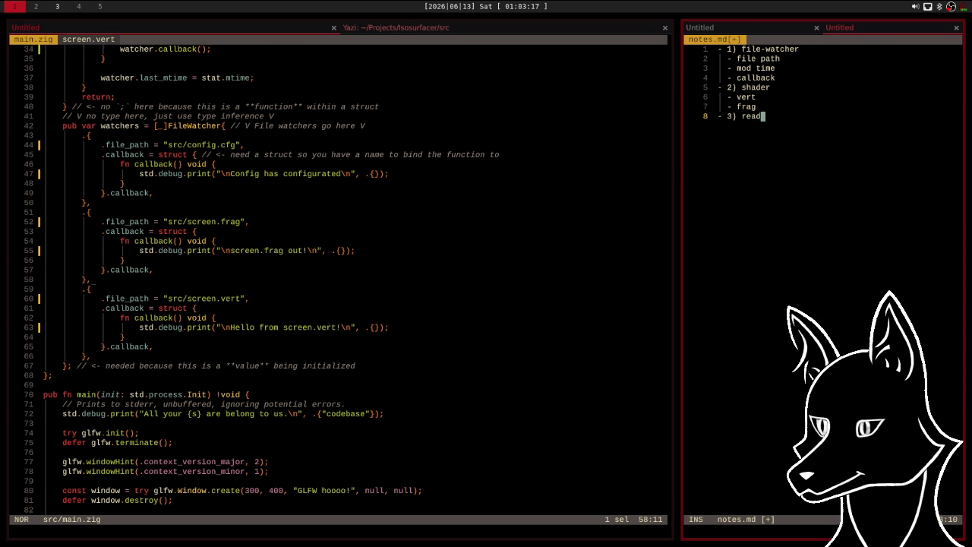
{"action": "type", "text": " in from f"}
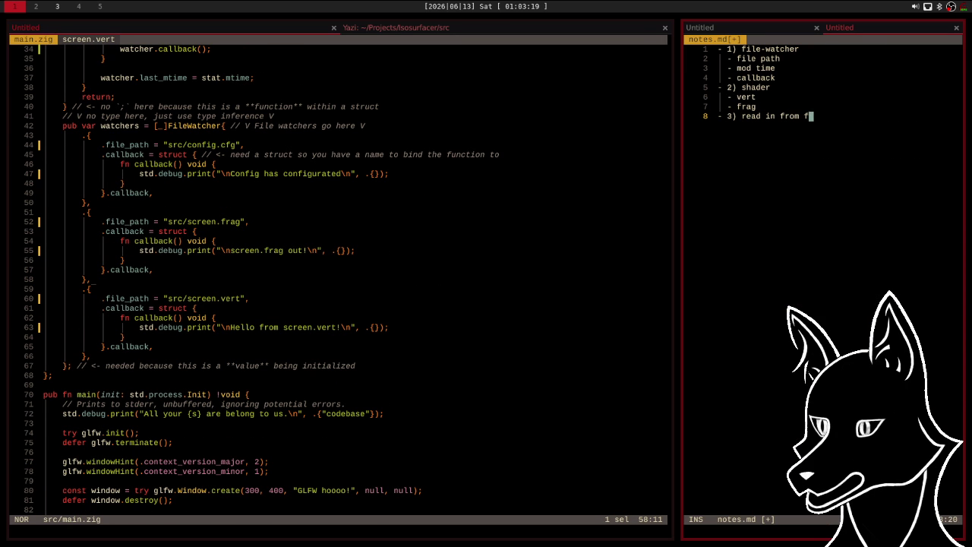
{"action": "type", "text": "ile to string"}
{"action": "key", "text": "Escape"}
{"action": "type", "text": ":w"}
{"action": "key", "text": "Return"}
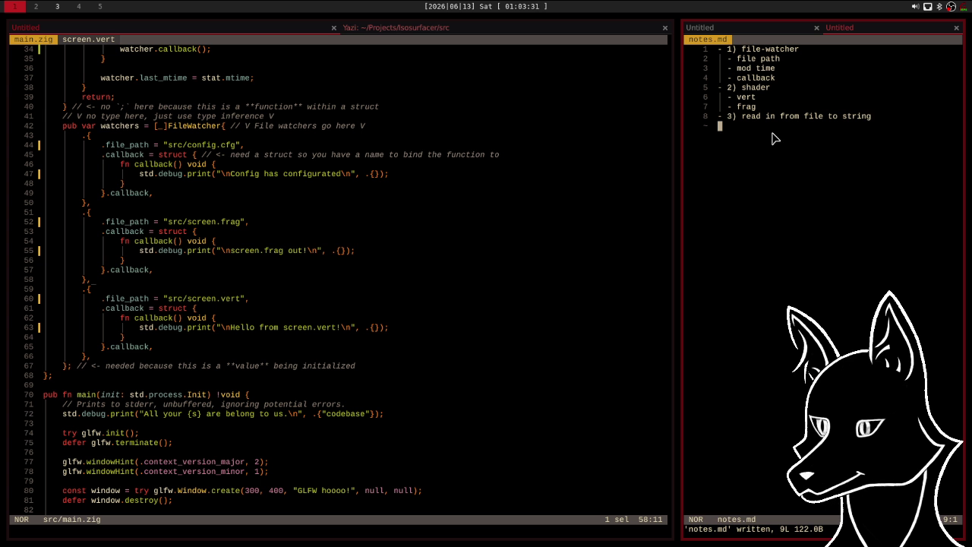
Move to the callback definitions around line 48 of main.zig and save it with :w.
{"action": "left_click", "coordinate": [480, 177]}
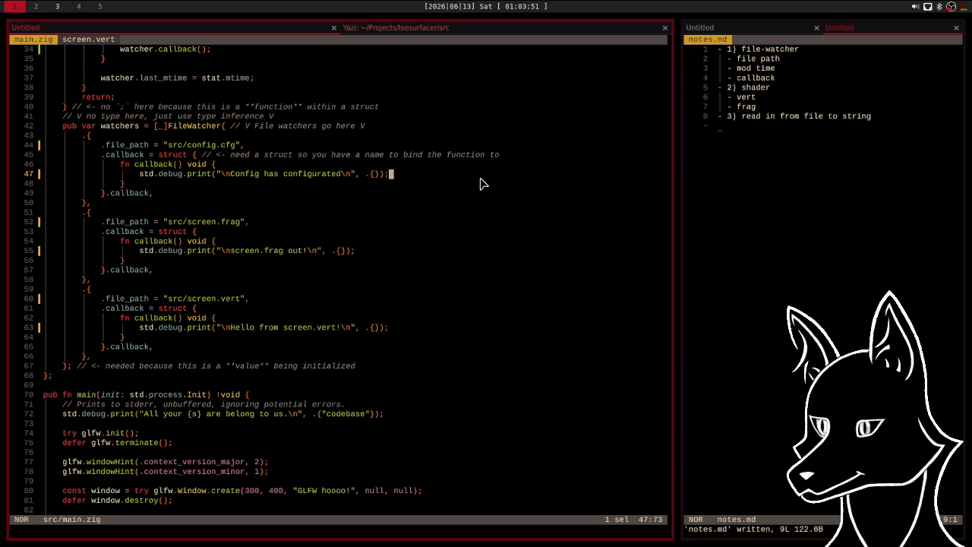
{"action": "left_click", "coordinate": [436, 189]}
{"action": "key", "text": "j"}
{"action": "key", "text": "j"}
{"action": "key", "text": "j"}
{"action": "key", "text": "j"}
{"action": "key", "text": "j"}
{"action": "type", "text": ":w"}
{"action": "key", "text": "Return"}
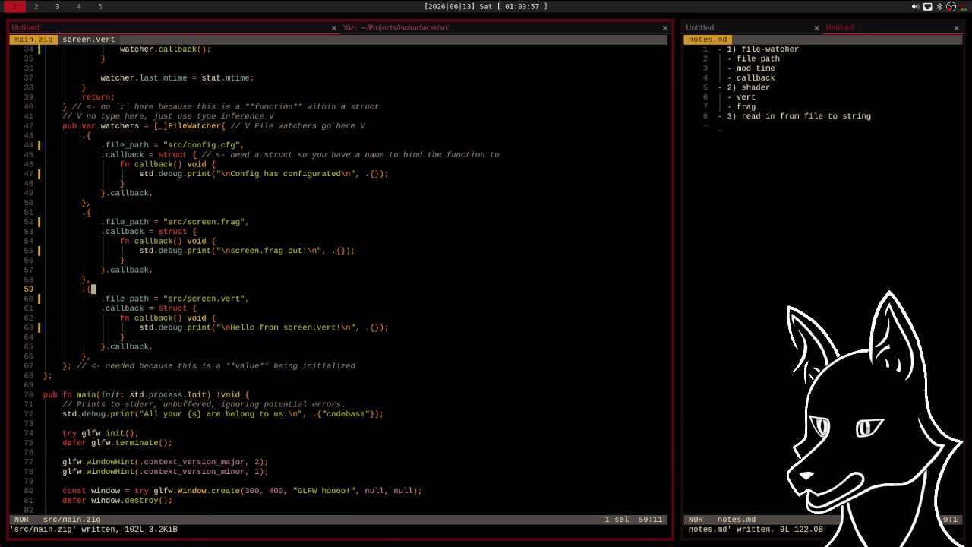
{"action": "key", "text": "j"}
{"action": "key", "text": "j"}
{"action": "key", "text": "j"}
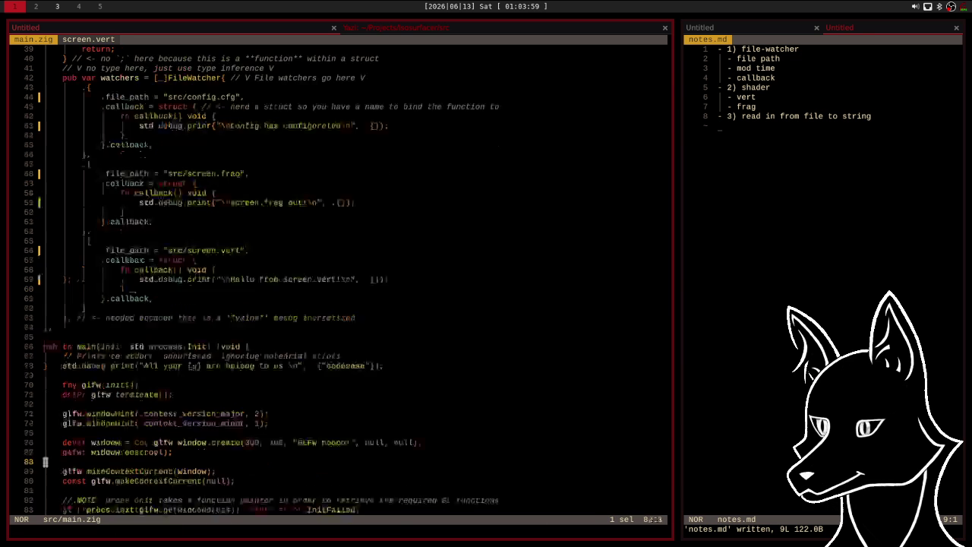
Browse main.zig from the end to the top, covering PollForChanges, the watchers list and window creation.
{"action": "key", "text": "j"}
{"action": "key", "text": "j"}
{"action": "key", "text": "j"}
{"action": "key", "text": "k"}
{"action": "key", "text": "k"}
{"action": "key", "text": "k"}
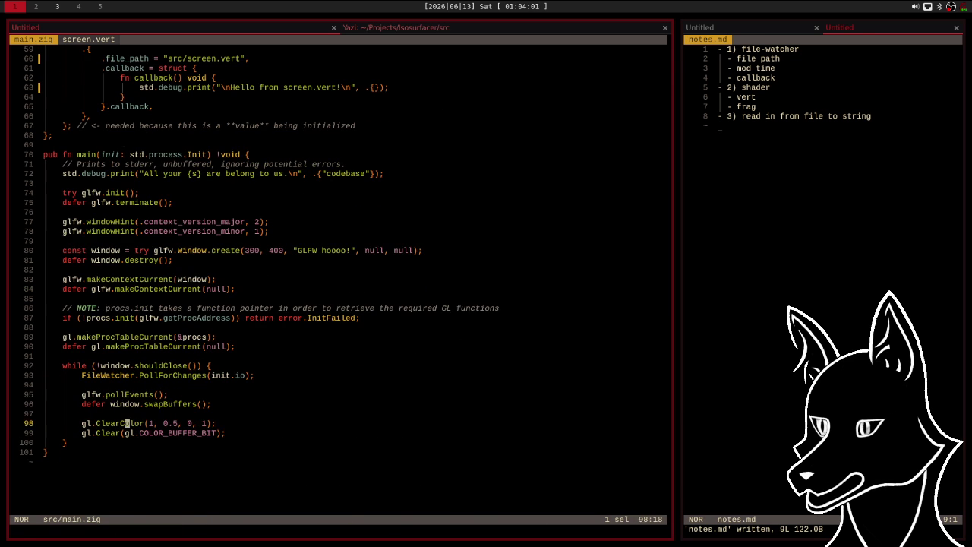
{"action": "key", "text": "k"}
{"action": "key", "text": "k"}
{"action": "key", "text": "k"}
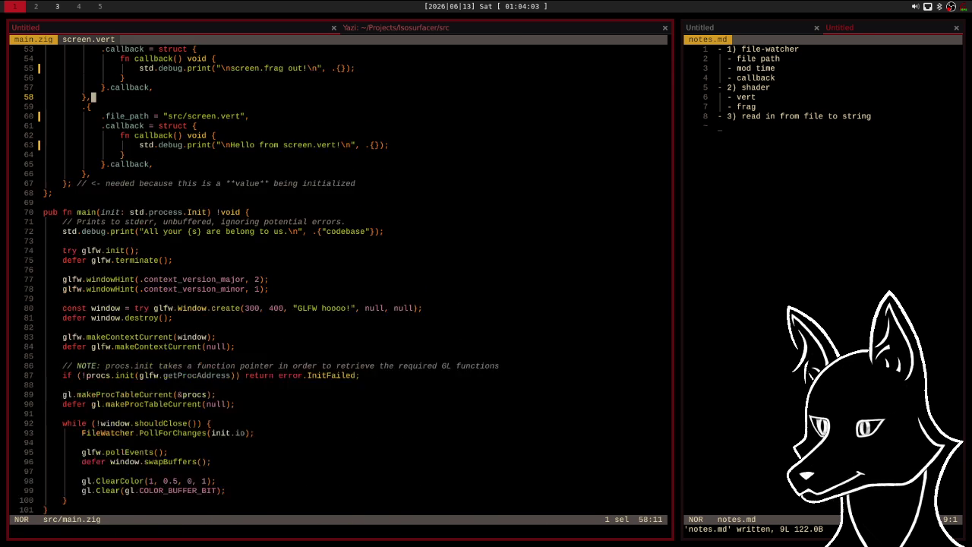
{"action": "key", "text": "k"}
{"action": "key", "text": "k"}
{"action": "key", "text": "k"}
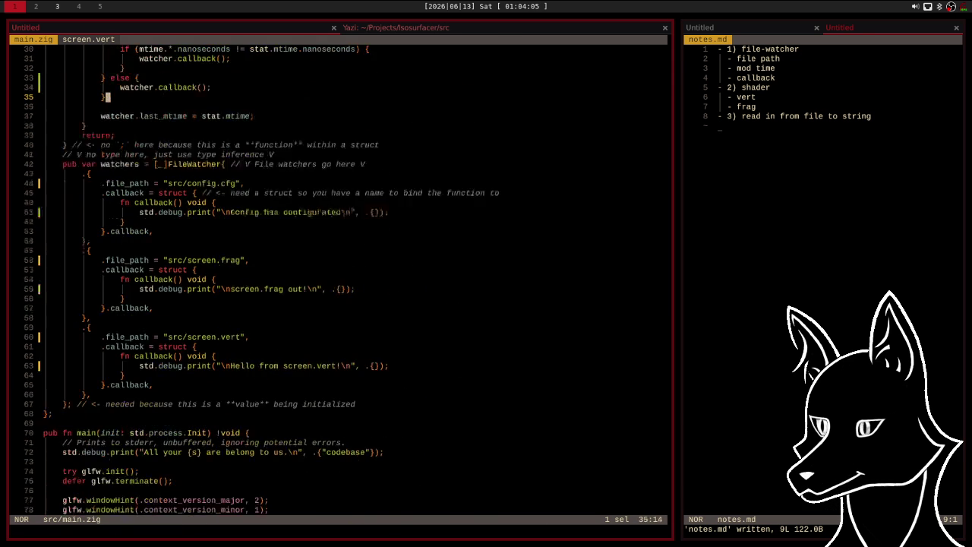
{"action": "key", "text": "k"}
{"action": "key", "text": "k"}
{"action": "key", "text": "k"}
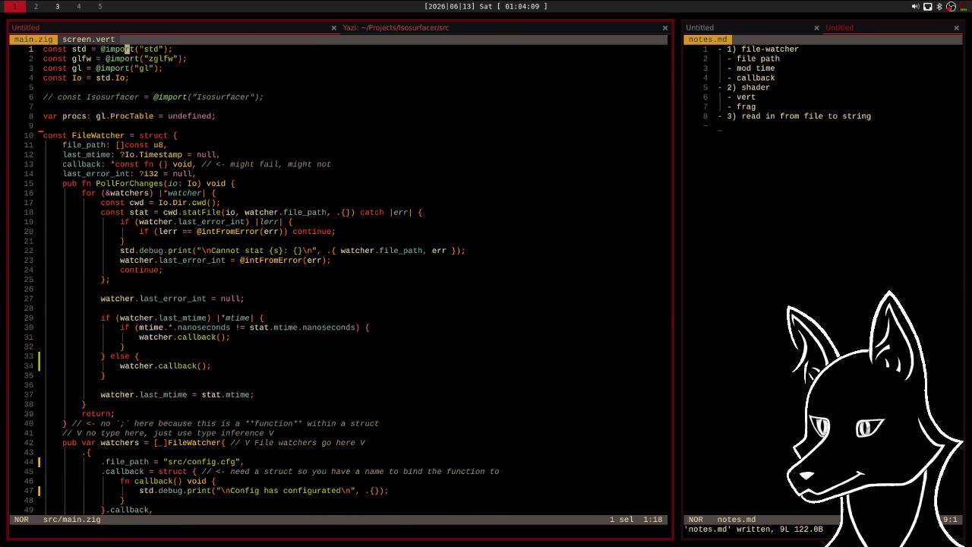
{"action": "key", "text": "j"}
{"action": "key", "text": "j"}
{"action": "key", "text": "j"}
{"action": "key", "text": "j"}
{"action": "key", "text": "j"}
{"action": "key", "text": "j"}
{"action": "key", "text": "j"}
{"action": "key", "text": "j"}
{"action": "key", "text": "j"}
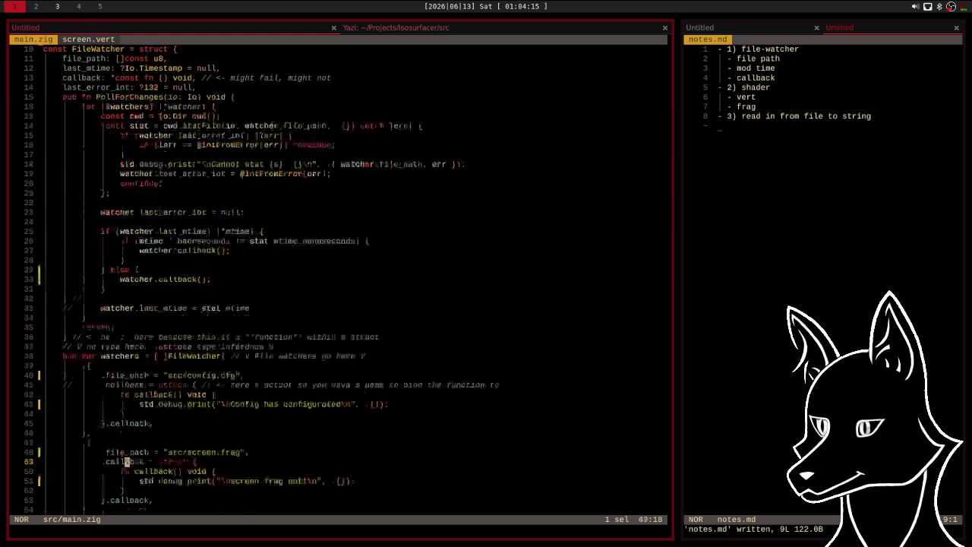
{"action": "key", "text": "j"}
{"action": "key", "text": "j"}
{"action": "key", "text": "j"}
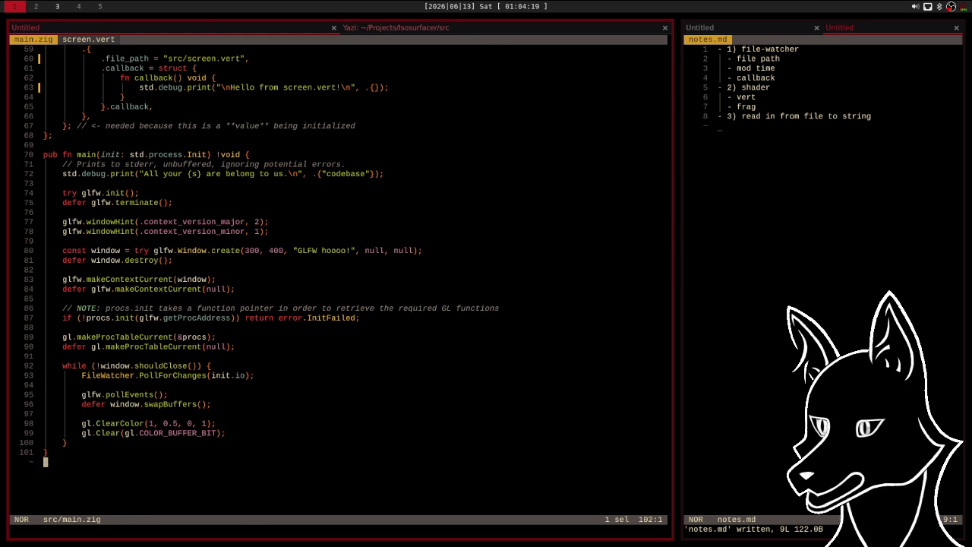
{"action": "key", "text": "k"}
{"action": "key", "text": "k"}
{"action": "key", "text": "k"}
{"action": "key", "text": "k"}
{"action": "key", "text": "k"}
{"action": "key", "text": "k"}
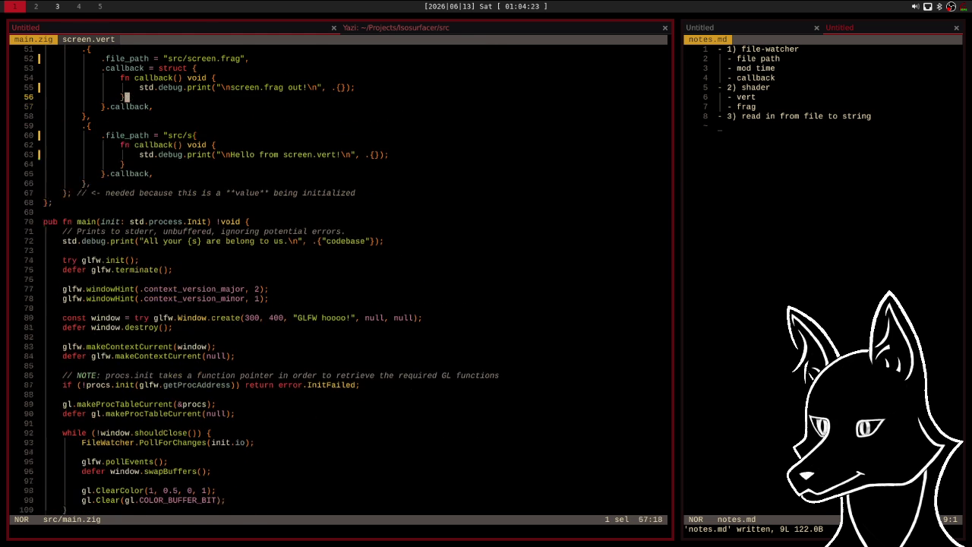
{"action": "key", "text": "j"}
{"action": "key", "text": "j"}
{"action": "key", "text": "j"}
{"action": "key", "text": "j"}
{"action": "key", "text": "j"}
{"action": "key", "text": "j"}
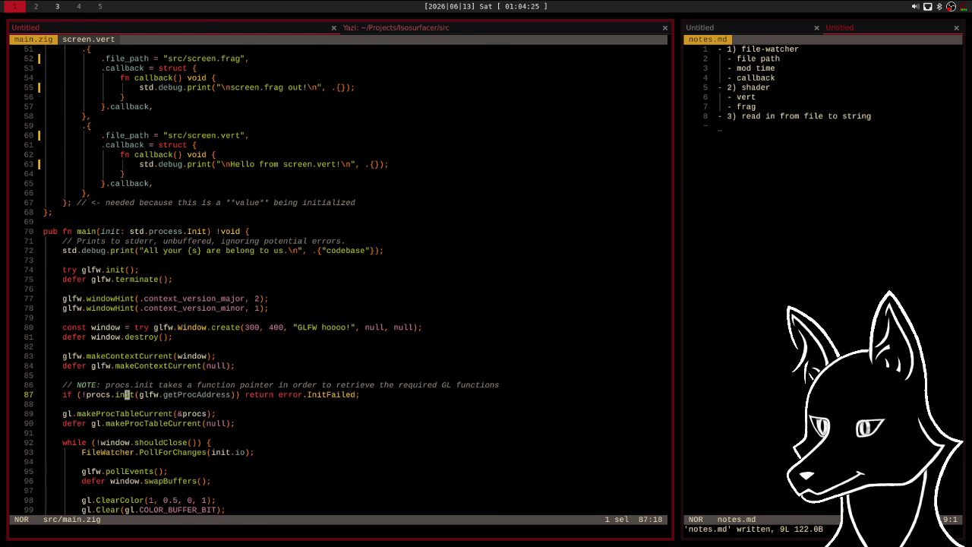
{"action": "key", "text": "k"}
{"action": "key", "text": "k"}
{"action": "key", "text": "k"}
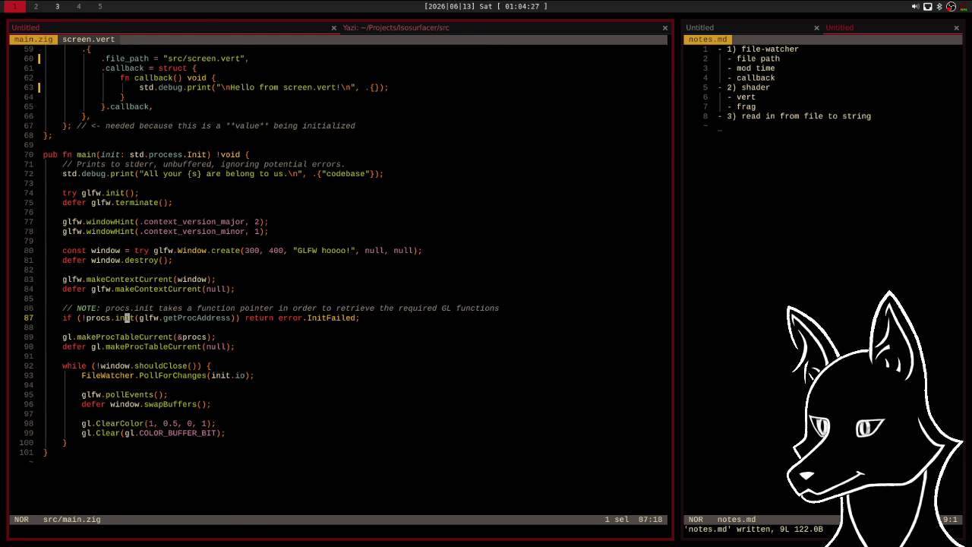
Peek at the screen.vert shader file, return to main.zig, and switch to browser workspace 3.
{"action": "key", "text": "k"}
{"action": "key", "text": "k"}
{"action": "key", "text": "k"}
{"action": "key", "text": "g"}
{"action": "key", "text": "f"}
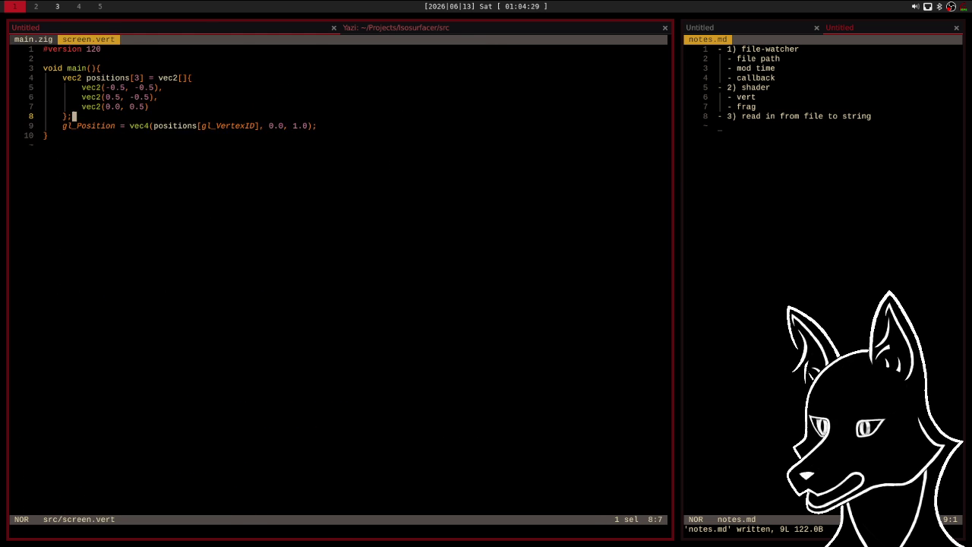
{"action": "key", "text": "ctrl+o"}
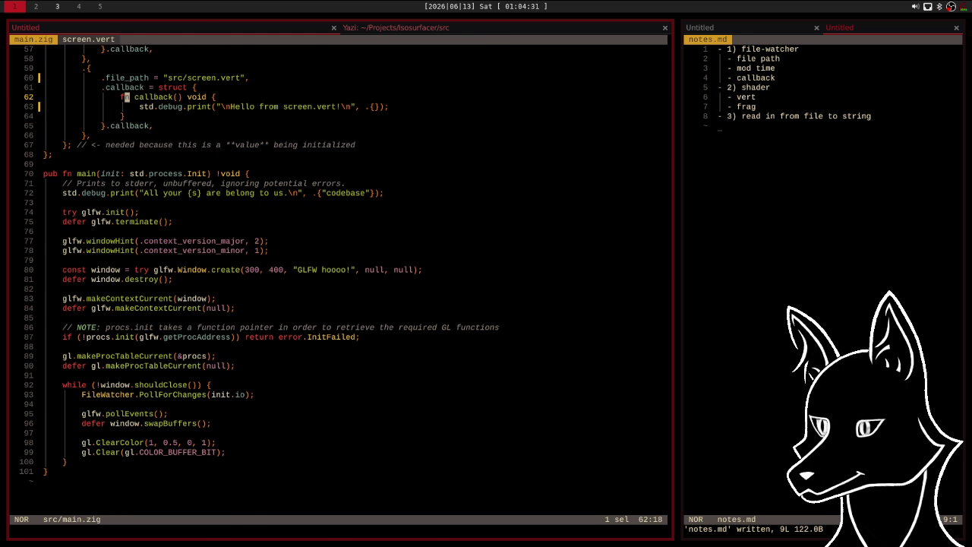
{"action": "key", "text": "super+3"}
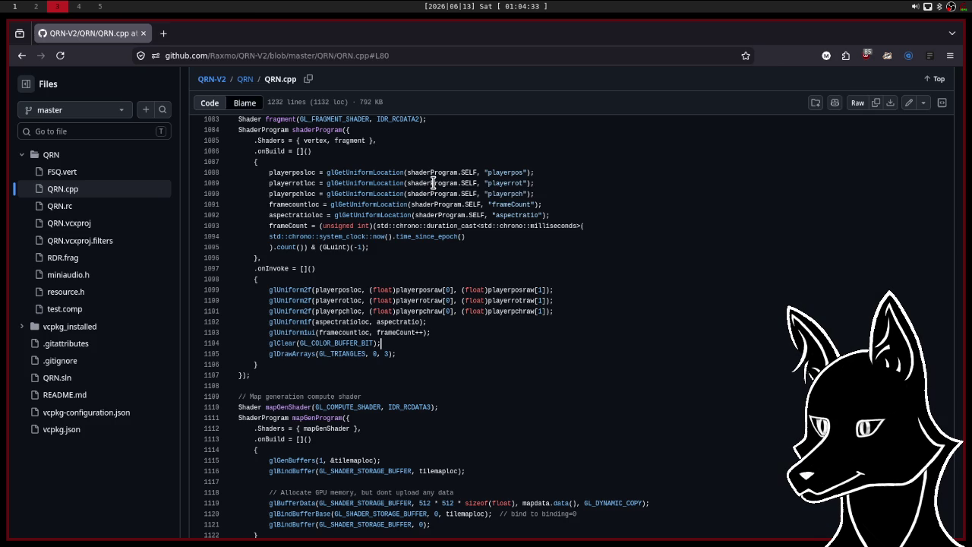
Search 'zig read in a file as a single string' from a new Firefox tab.
{"action": "left_click", "coordinate": [163, 33]}
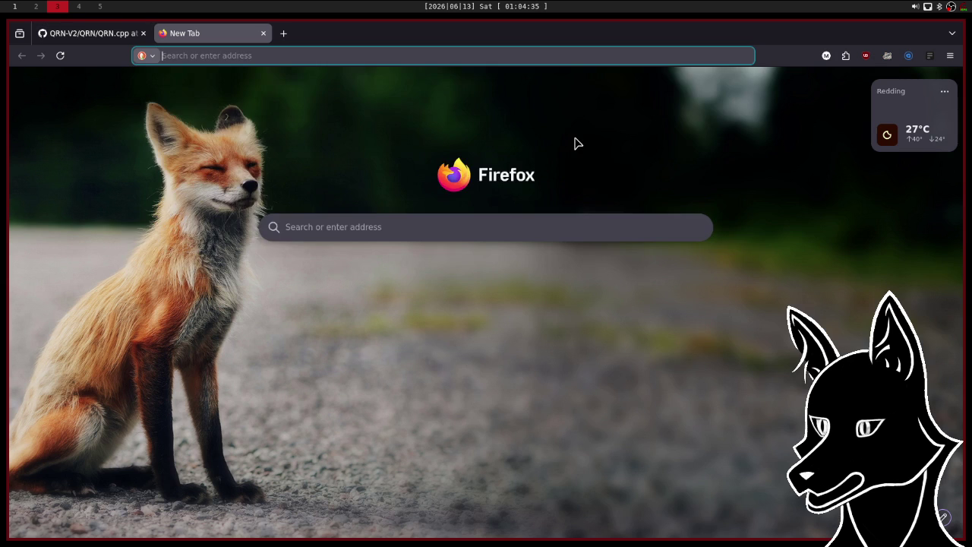
{"action": "type", "text": "zig "}
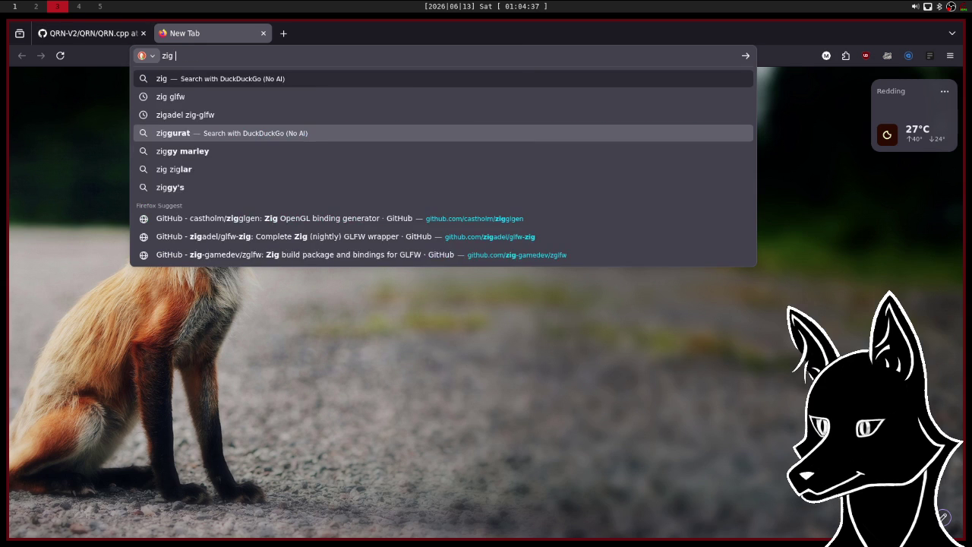
{"action": "type", "text": "read "}
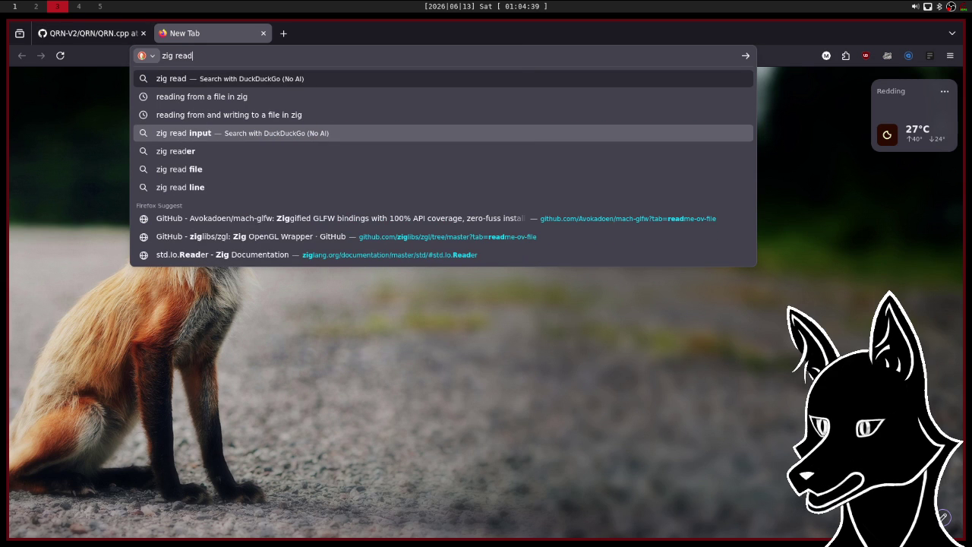
{"action": "type", "text": "in a fil"}
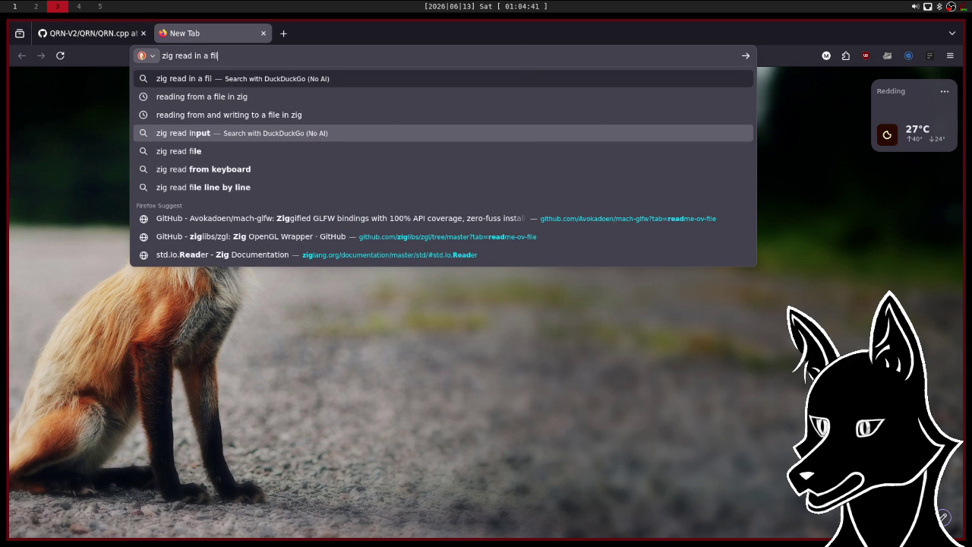
{"action": "type", "text": "e a"}
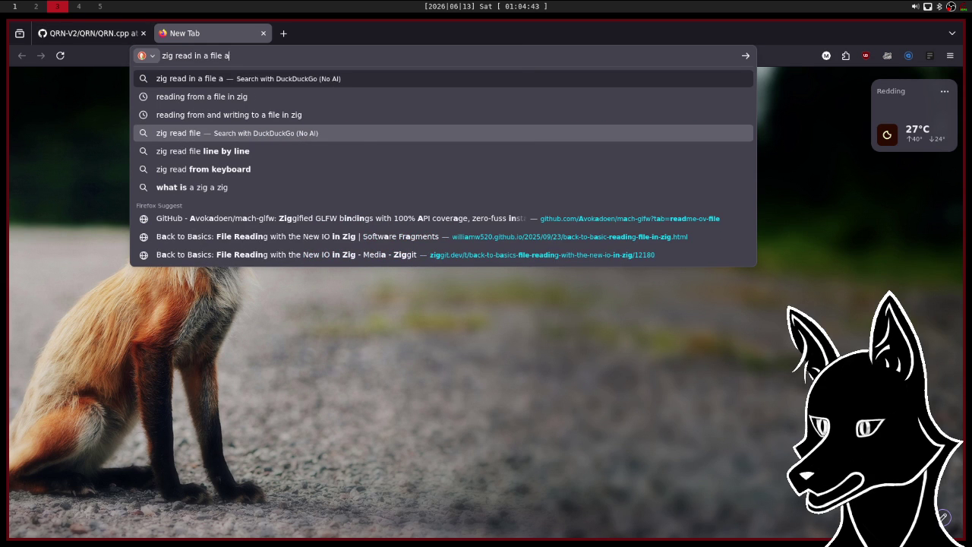
{"action": "type", "text": "s a single string"}
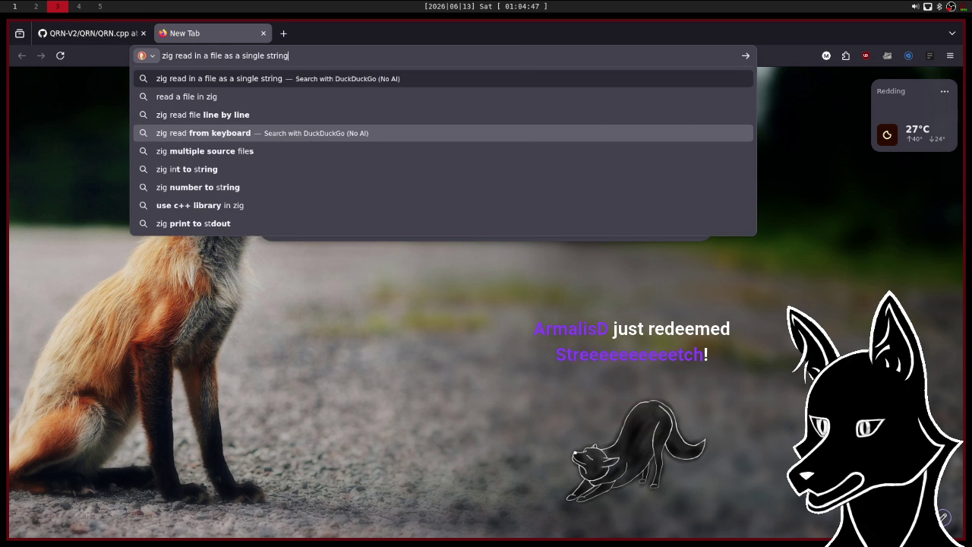
{"action": "key", "text": "Return"}
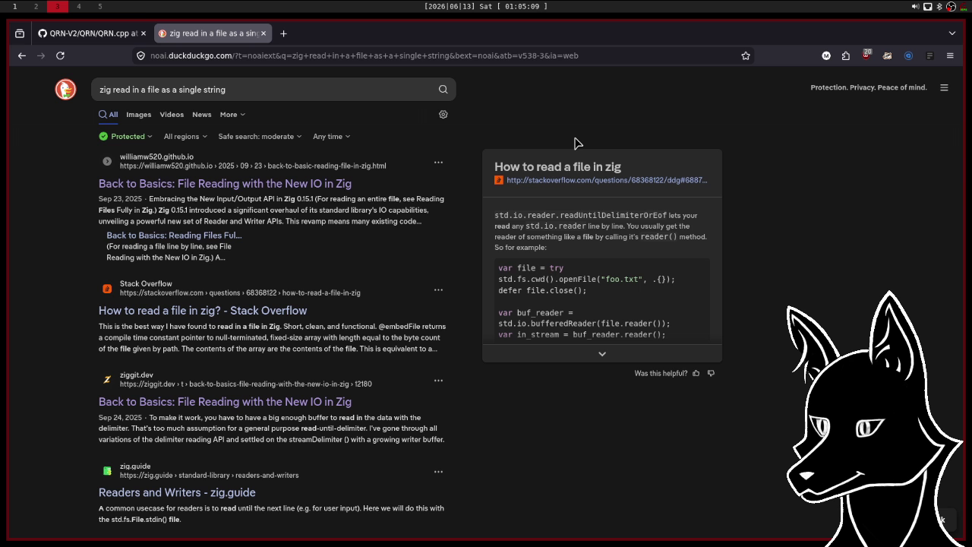
Look over DuckDuckGo's side options panel, then open the williamw520.github.io 'Back to Basics' file-reading article.
{"action": "left_click", "coordinate": [944, 94]}
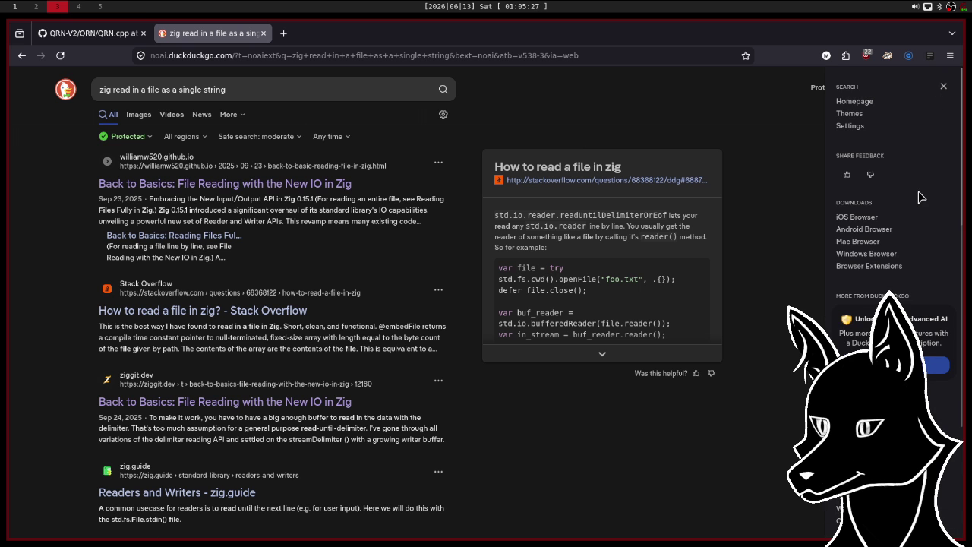
{"action": "scroll", "coordinate": [920, 198], "scroll_direction": "down", "scroll_amount": 3}
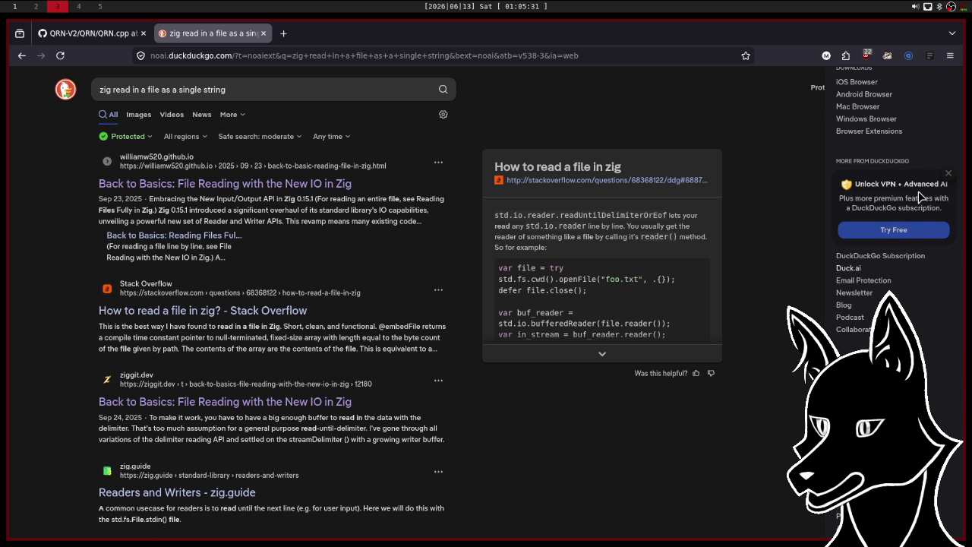
{"action": "scroll", "coordinate": [921, 197], "scroll_direction": "up", "scroll_amount": 3}
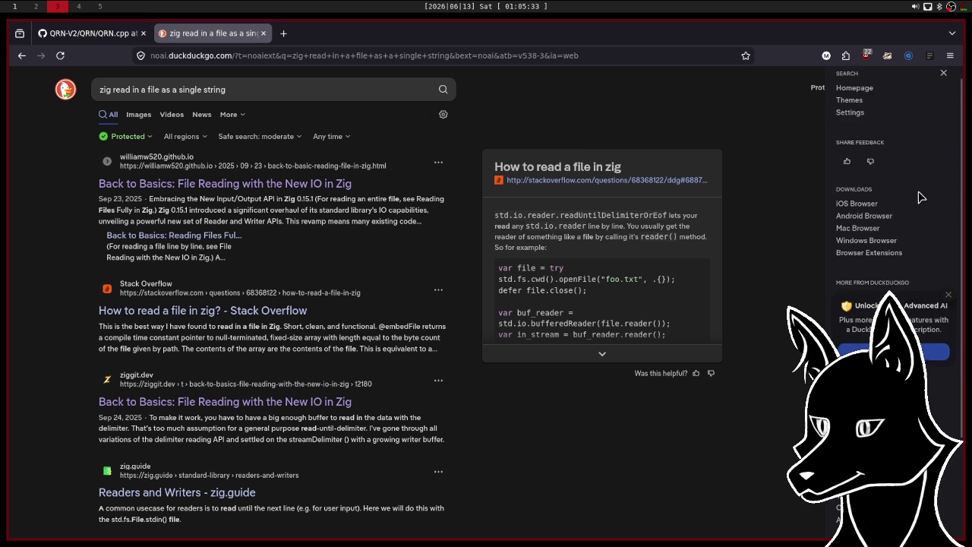
{"action": "left_click", "coordinate": [786, 92]}
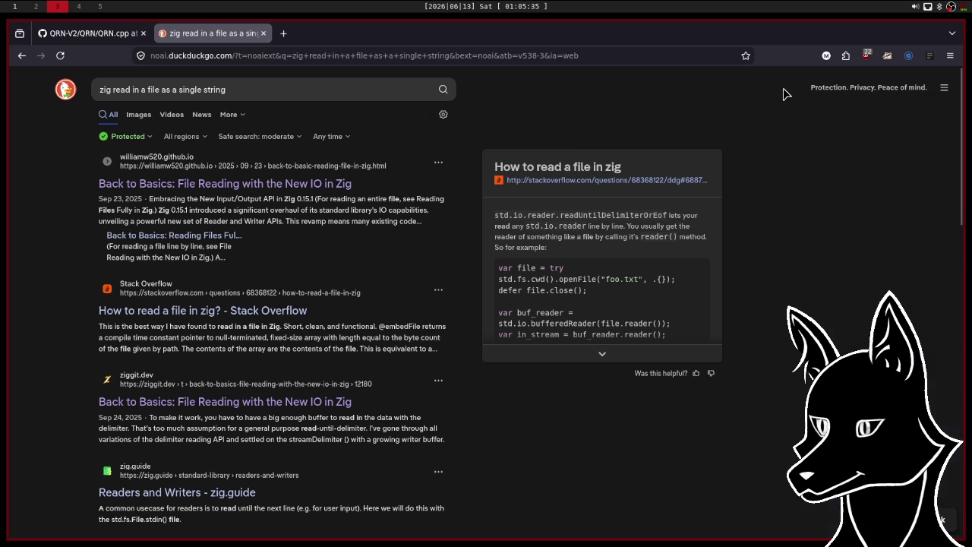
{"action": "left_click", "coordinate": [235, 184]}
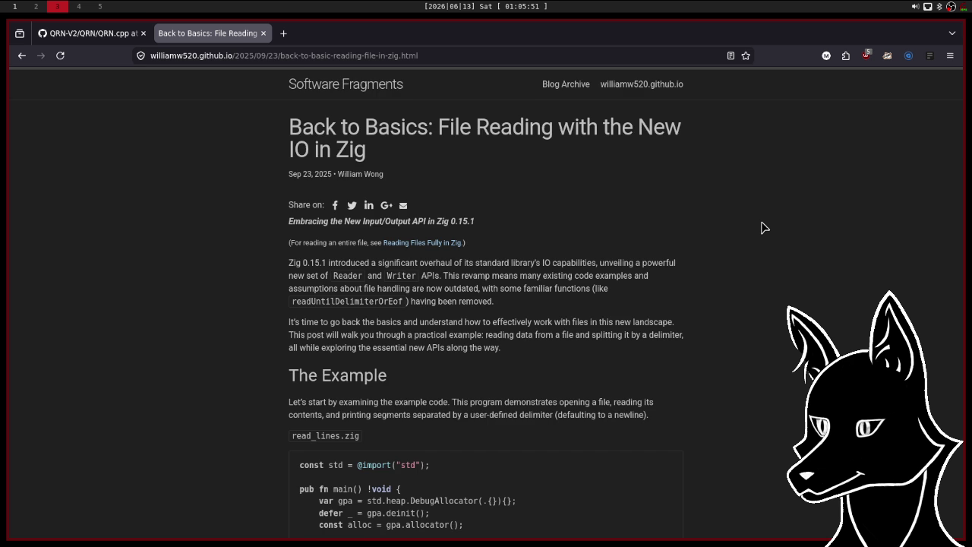
{"action": "scroll", "coordinate": [763, 228], "scroll_direction": "down", "scroll_amount": 5}
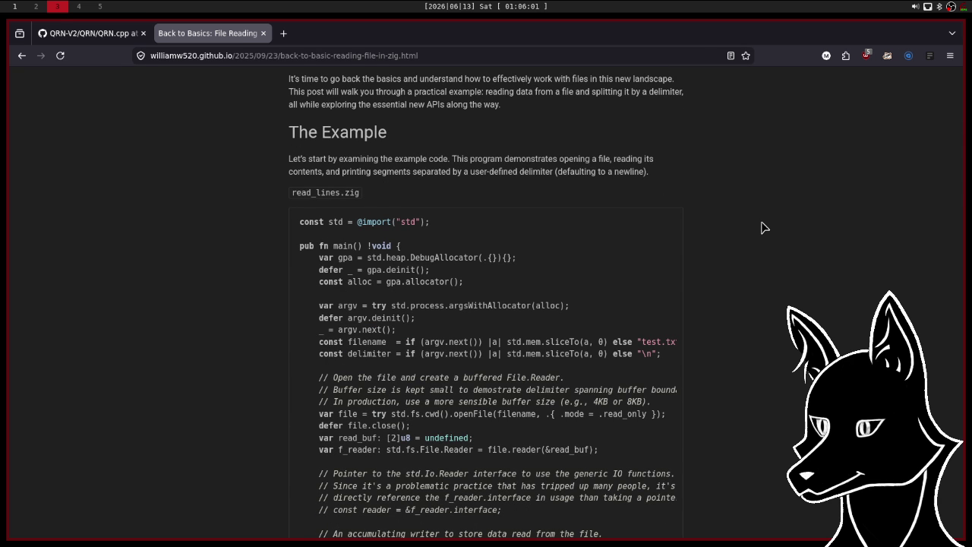
{"action": "scroll", "coordinate": [764, 228], "scroll_direction": "down", "scroll_amount": 2}
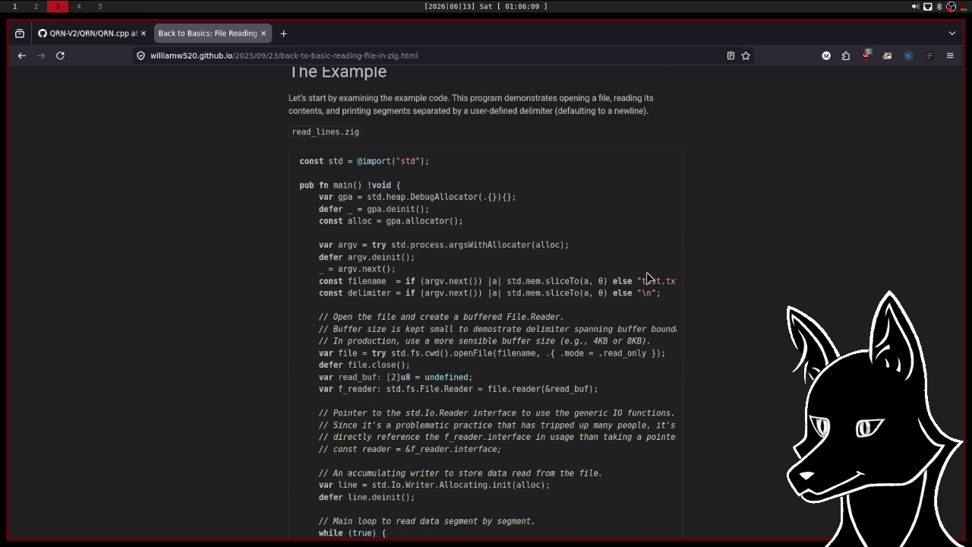
{"action": "scroll", "coordinate": [495, 308], "scroll_direction": "right", "scroll_amount": 2}
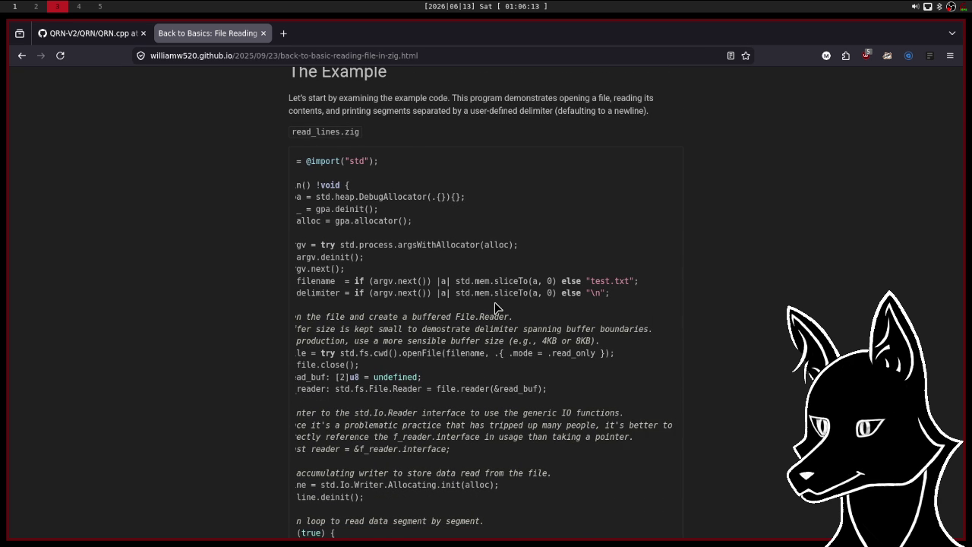
{"action": "scroll", "coordinate": [494, 308], "scroll_direction": "left", "scroll_amount": 2}
{"action": "scroll", "coordinate": [495, 307], "scroll_direction": "right", "scroll_amount": 2}
{"action": "scroll", "coordinate": [495, 308], "scroll_direction": "left", "scroll_amount": 2}
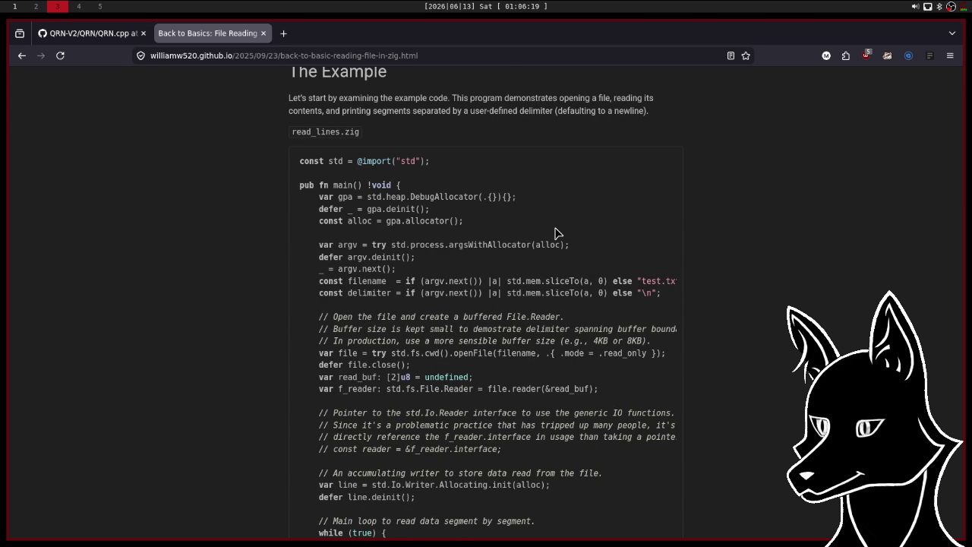
{"action": "scroll", "coordinate": [556, 233], "scroll_direction": "down", "scroll_amount": 3}
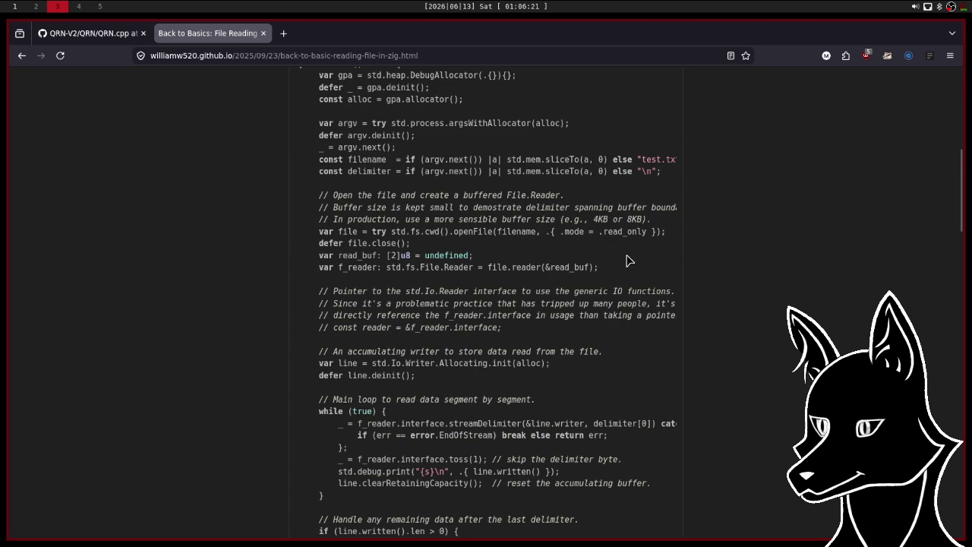
{"action": "scroll", "coordinate": [635, 258], "scroll_direction": "down", "scroll_amount": 3}
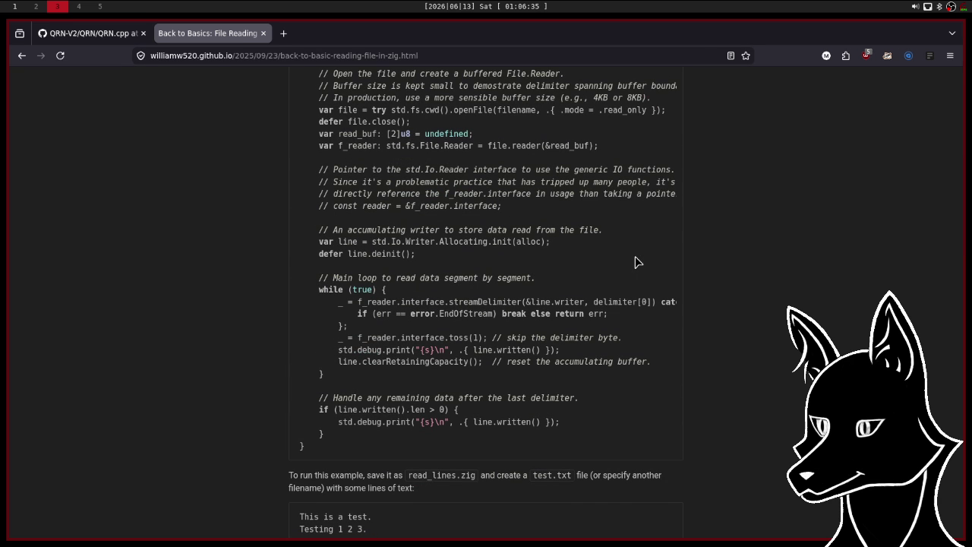
{"action": "scroll", "coordinate": [395, 305], "scroll_direction": "right", "scroll_amount": 2}
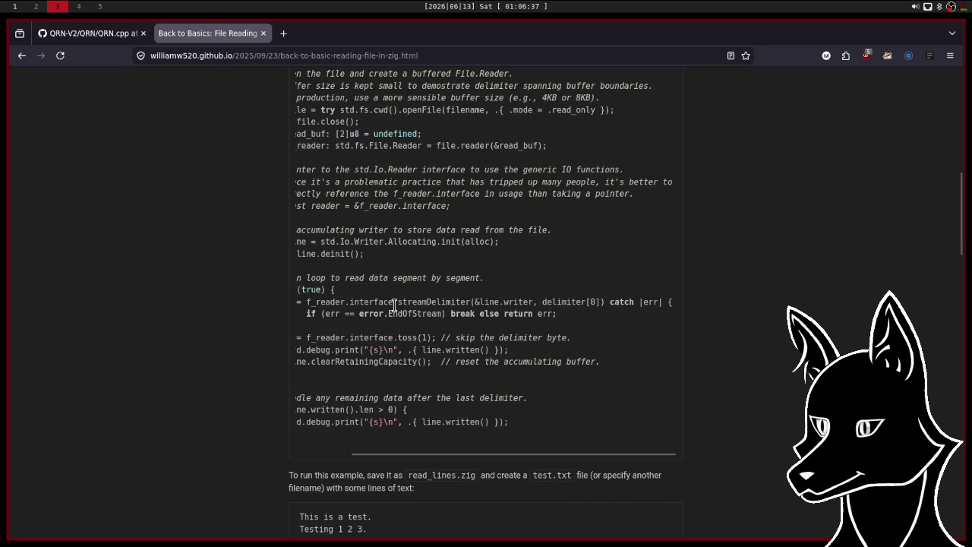
{"action": "scroll", "coordinate": [395, 304], "scroll_direction": "left", "scroll_amount": 2}
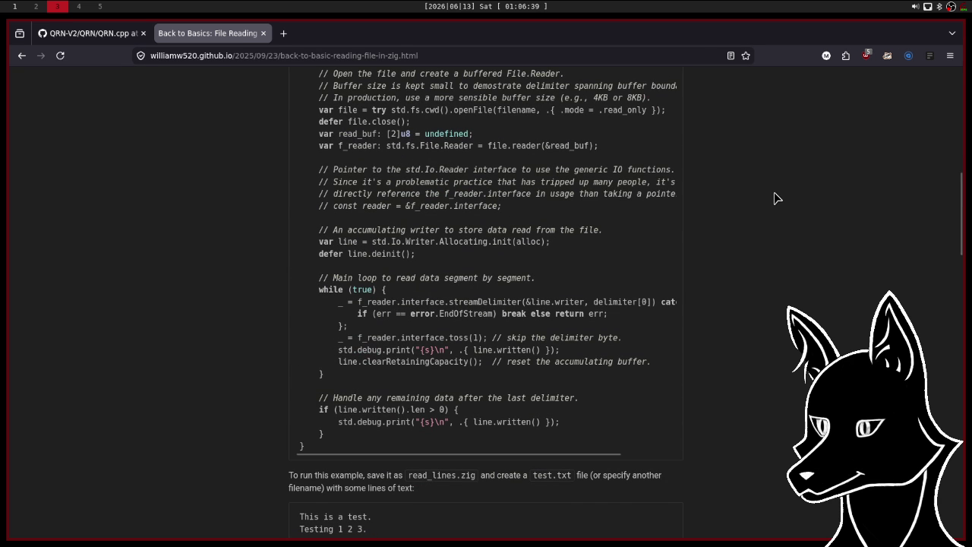
{"action": "scroll", "coordinate": [776, 197], "scroll_direction": "down", "scroll_amount": 2}
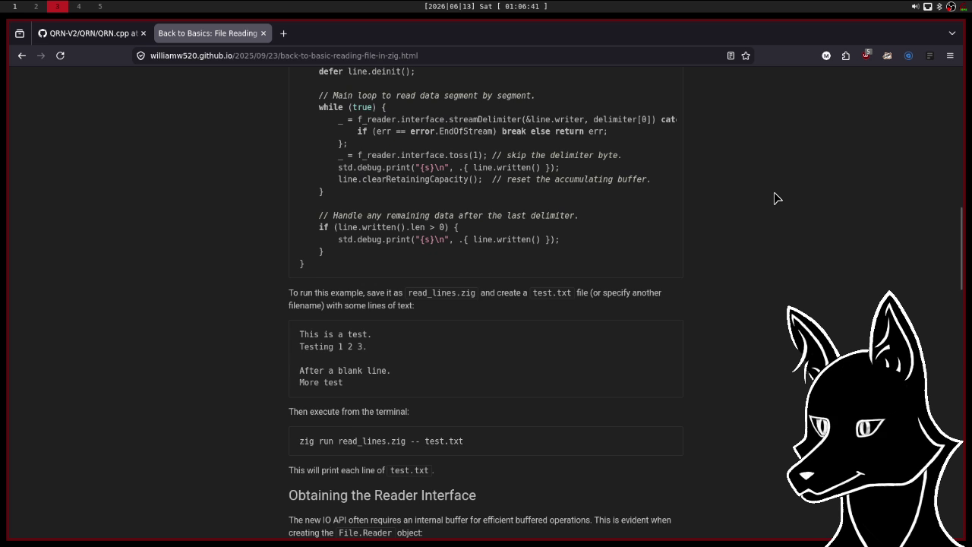
{"action": "scroll", "coordinate": [777, 197], "scroll_direction": "down", "scroll_amount": 1}
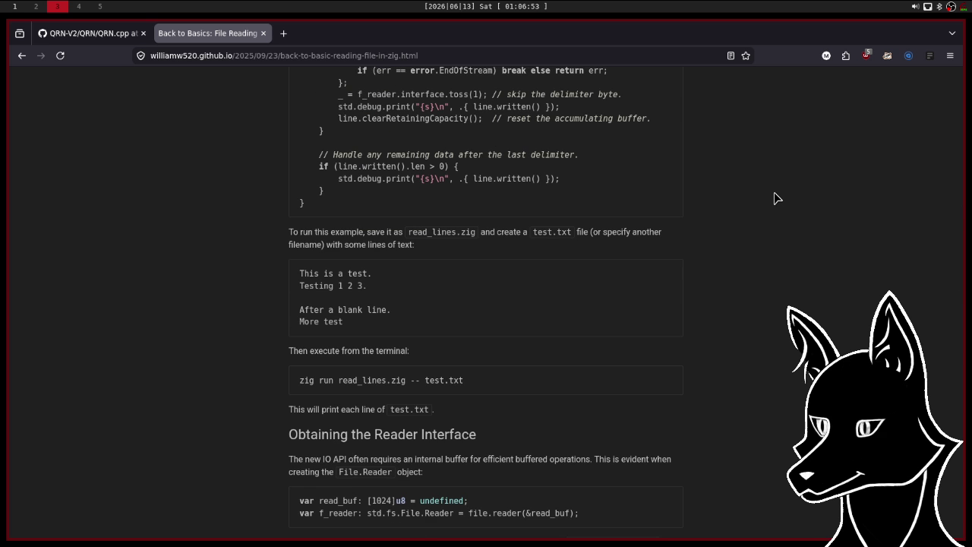
{"action": "scroll", "coordinate": [776, 199], "scroll_direction": "down", "scroll_amount": 10}
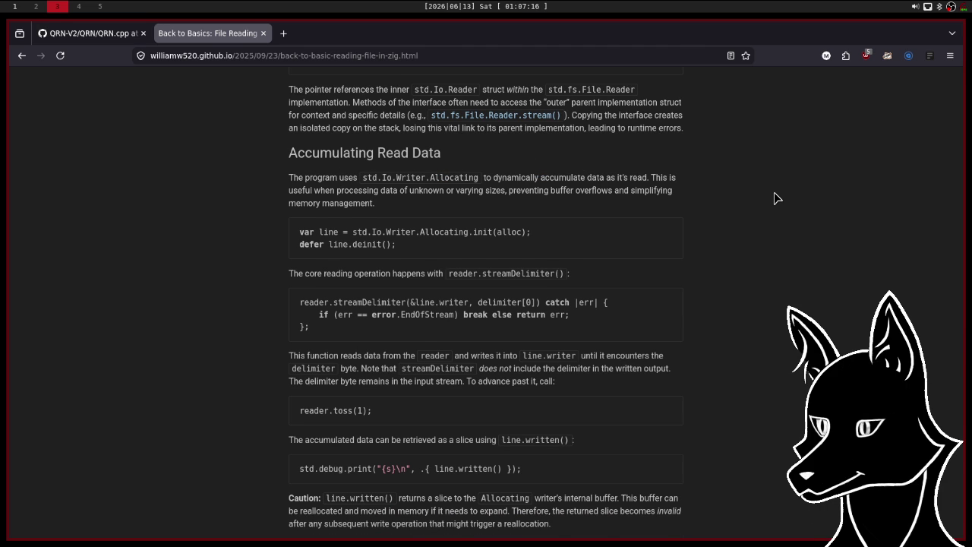
{"action": "scroll", "coordinate": [776, 198], "scroll_direction": "down", "scroll_amount": 5}
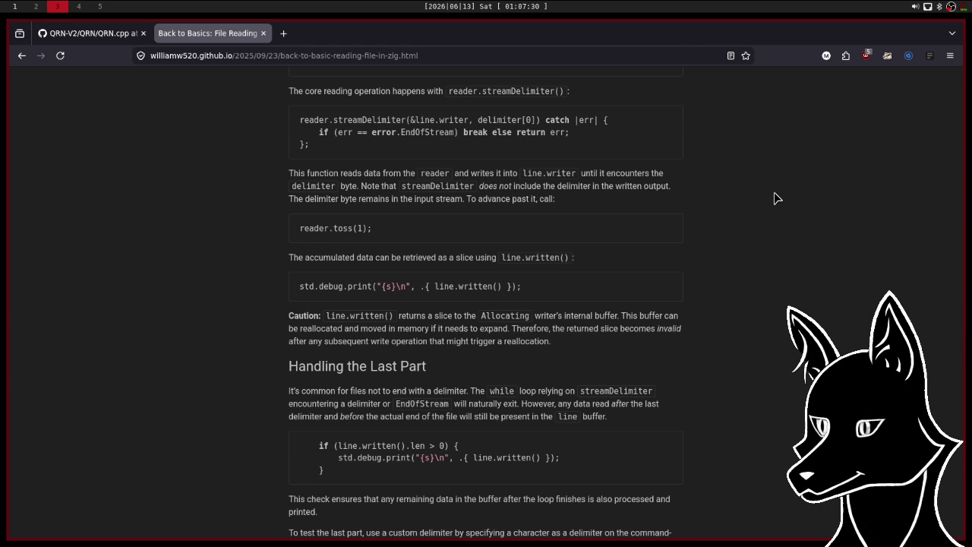
{"action": "scroll", "coordinate": [776, 197], "scroll_direction": "down", "scroll_amount": 5}
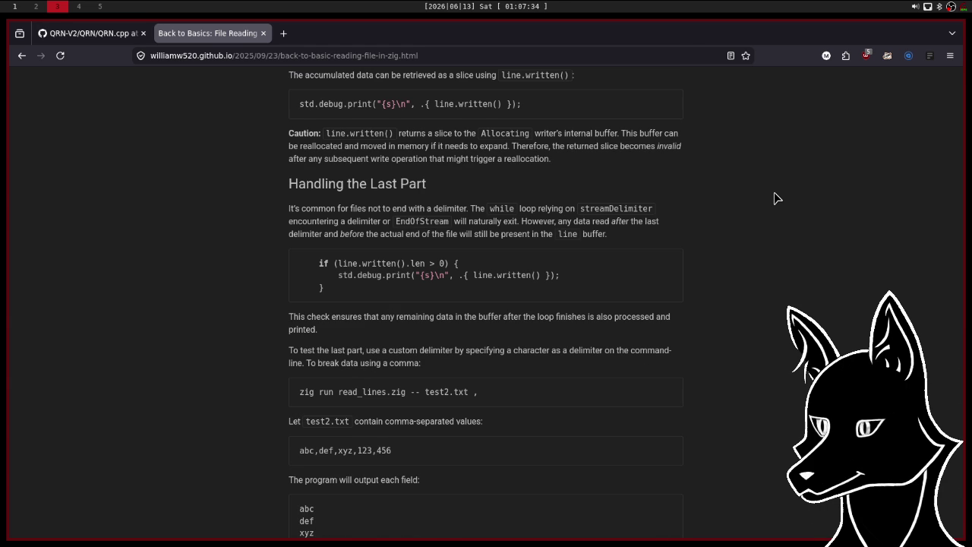
{"action": "scroll", "coordinate": [776, 197], "scroll_direction": "down", "scroll_amount": 2}
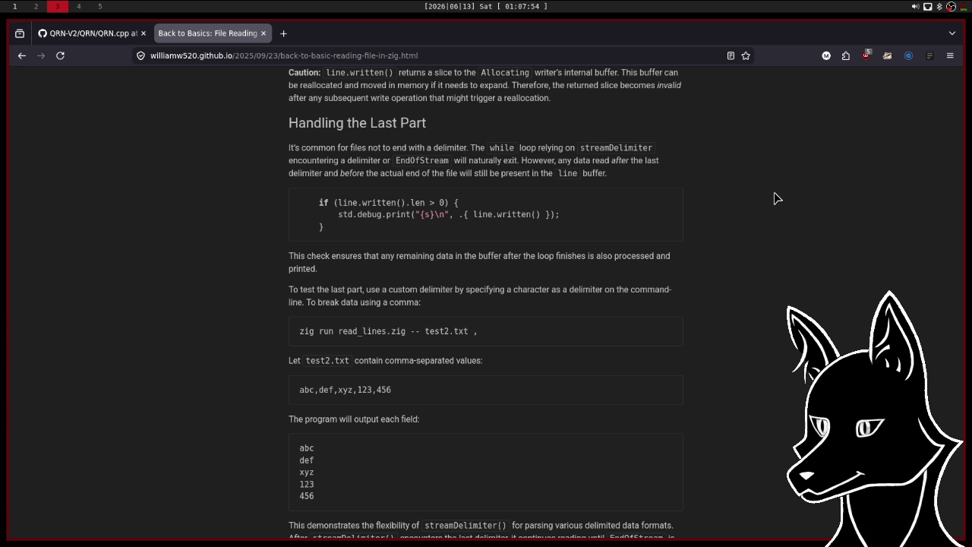
{"action": "scroll", "coordinate": [776, 197], "scroll_direction": "down", "scroll_amount": 3}
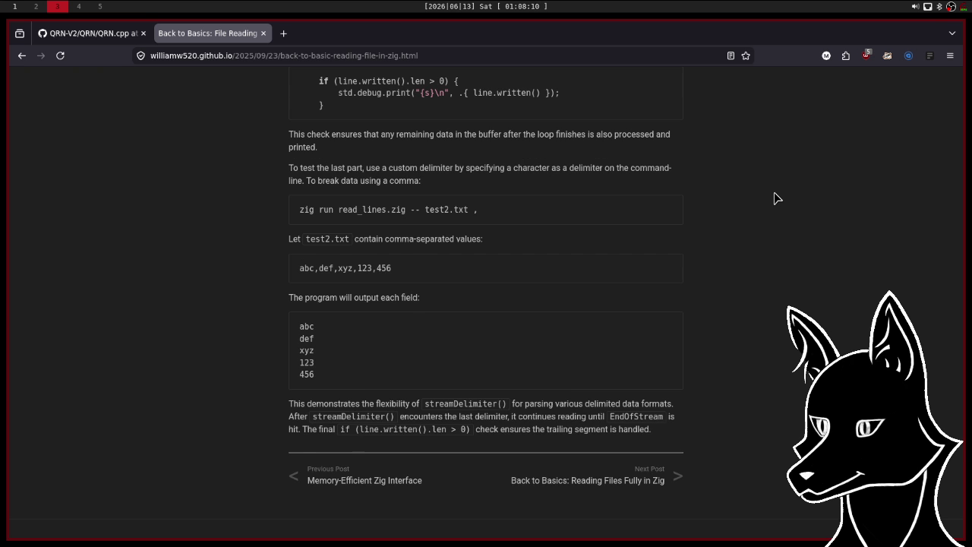
{"action": "scroll", "coordinate": [775, 198], "scroll_direction": "up", "scroll_amount": 7}
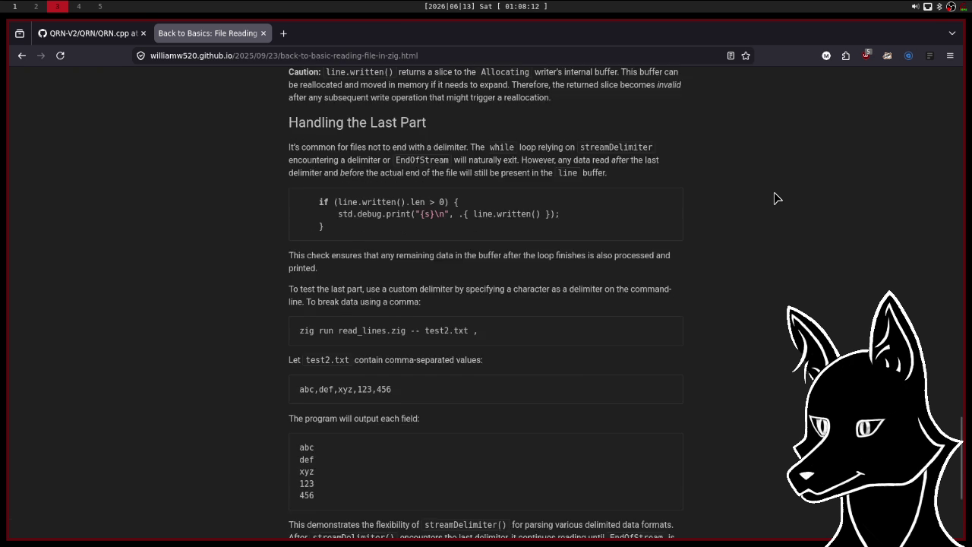
{"action": "scroll", "coordinate": [775, 198], "scroll_direction": "up", "scroll_amount": 8}
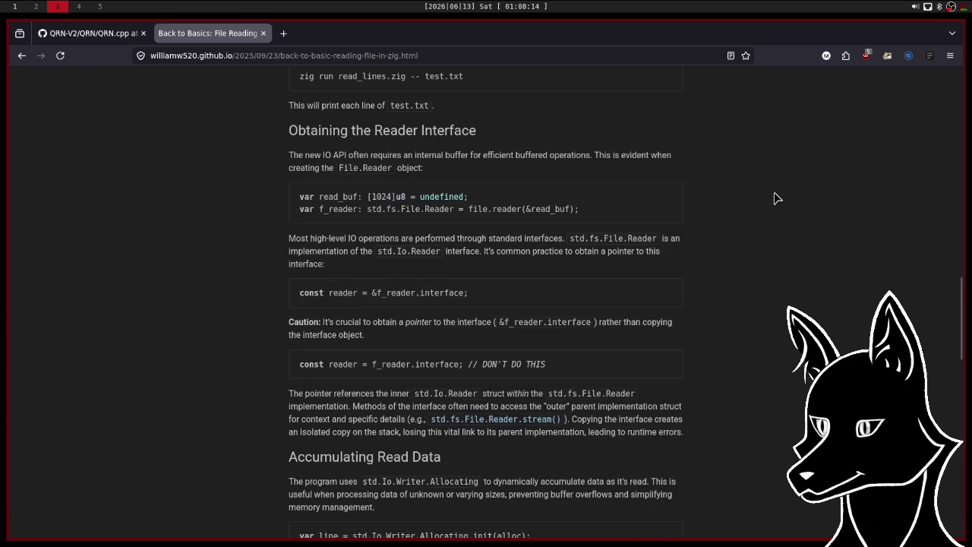
{"action": "scroll", "coordinate": [775, 198], "scroll_direction": "up", "scroll_amount": 7}
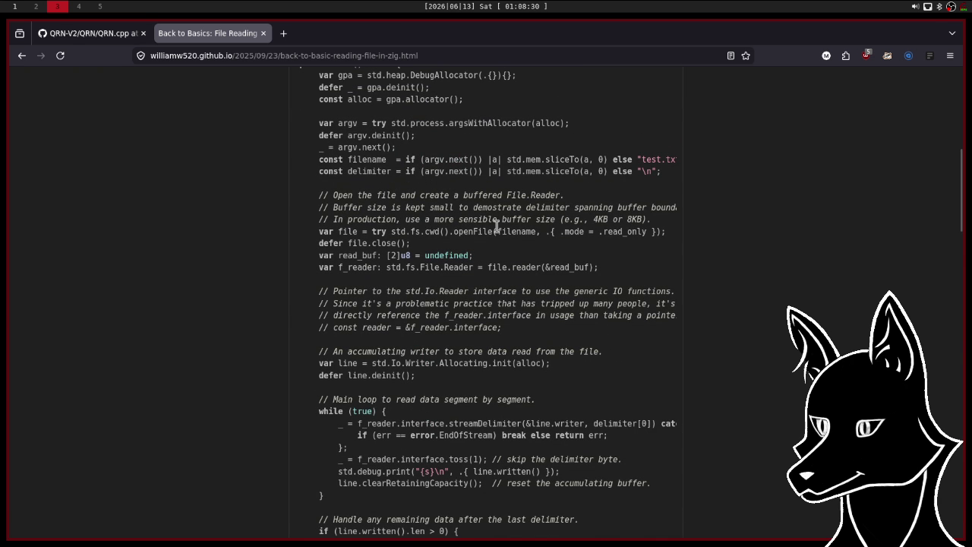
{"action": "scroll", "coordinate": [577, 231], "scroll_direction": "right", "scroll_amount": 2}
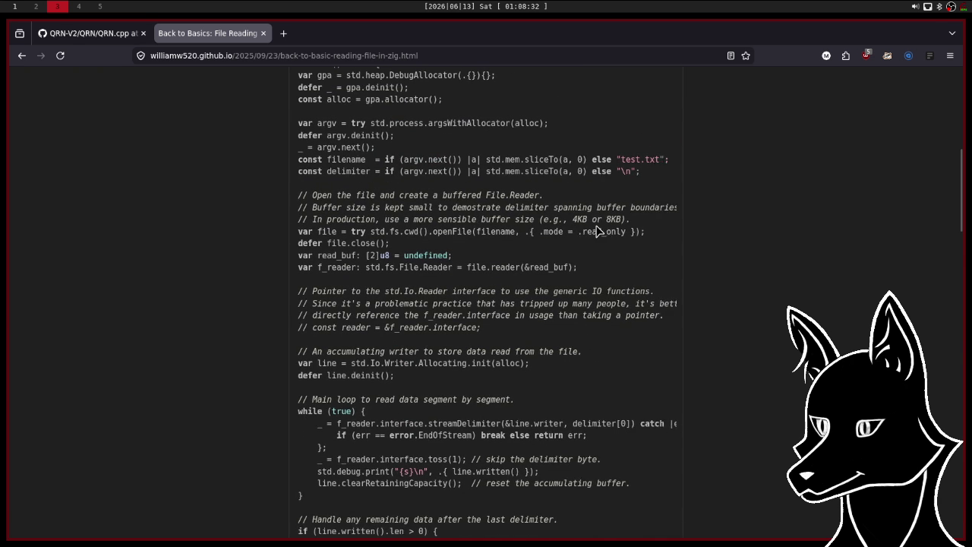
{"action": "scroll", "coordinate": [597, 231], "scroll_direction": "left", "scroll_amount": 2}
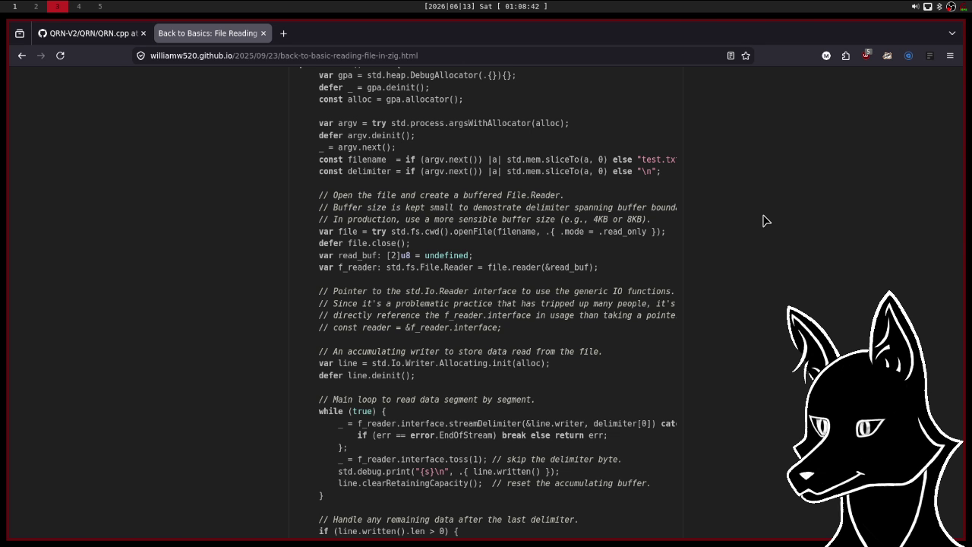
{"action": "scroll", "coordinate": [588, 186], "scroll_direction": "down", "scroll_amount": 2}
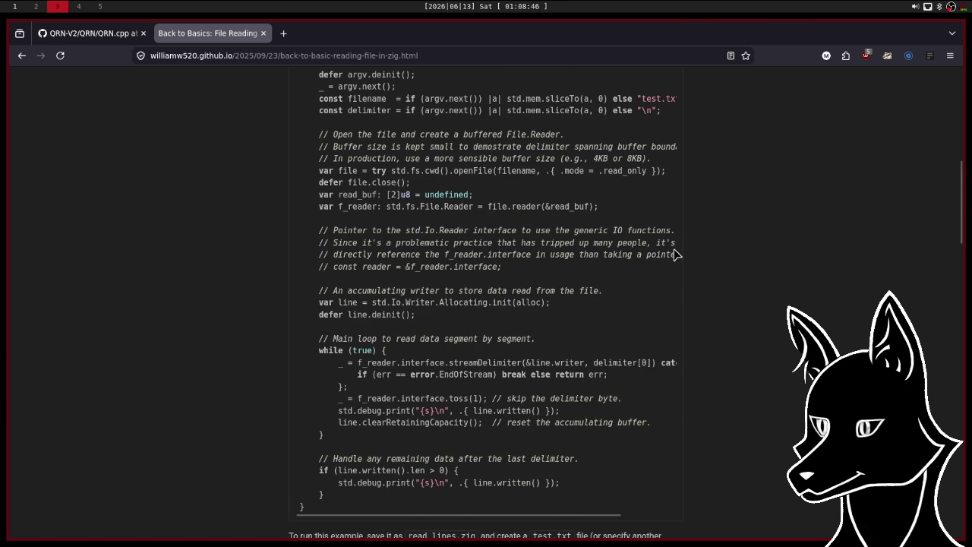
{"action": "scroll", "coordinate": [674, 250], "scroll_direction": "up", "scroll_amount": 4}
{"action": "scroll", "coordinate": [673, 251], "scroll_direction": "up", "scroll_amount": 4}
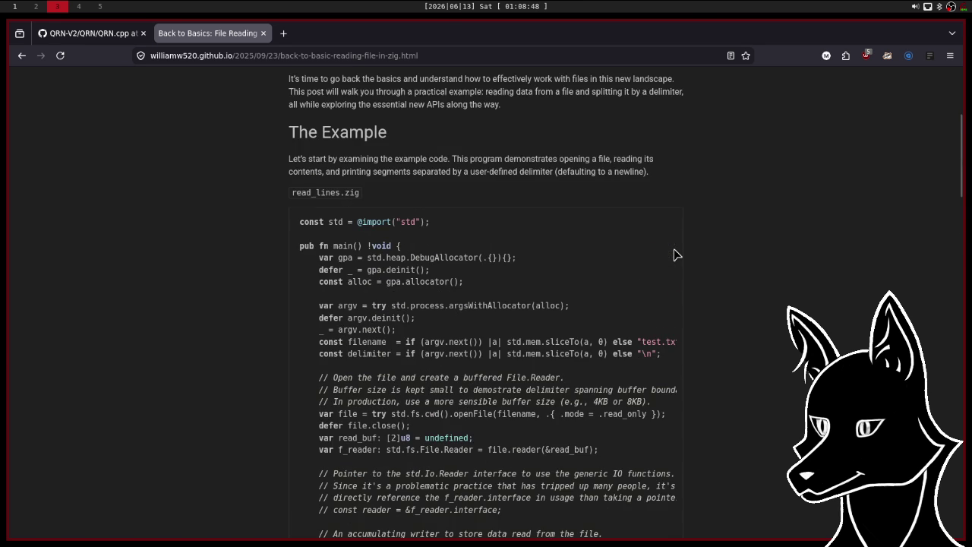
{"action": "scroll", "coordinate": [739, 277], "scroll_direction": "up", "scroll_amount": 5}
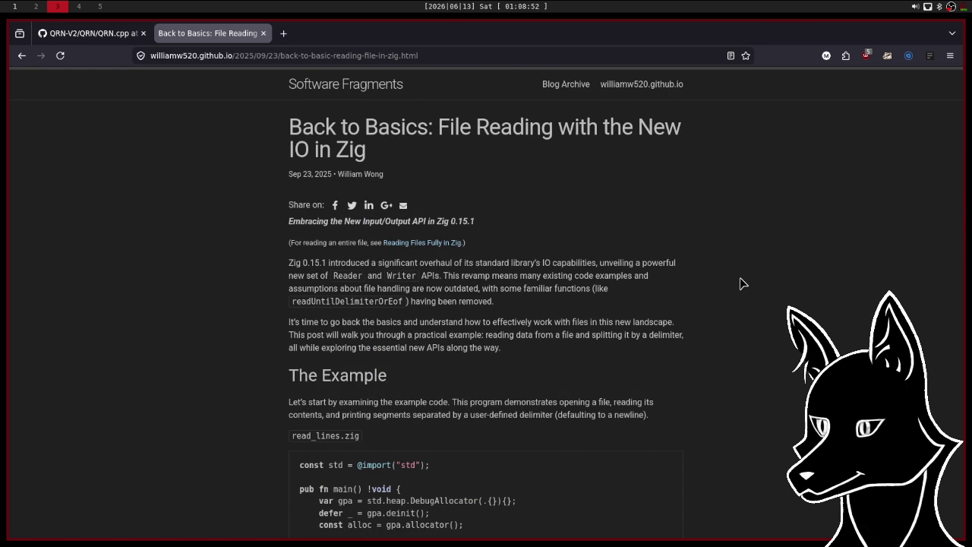
{"action": "scroll", "coordinate": [740, 277], "scroll_direction": "down", "scroll_amount": 4}
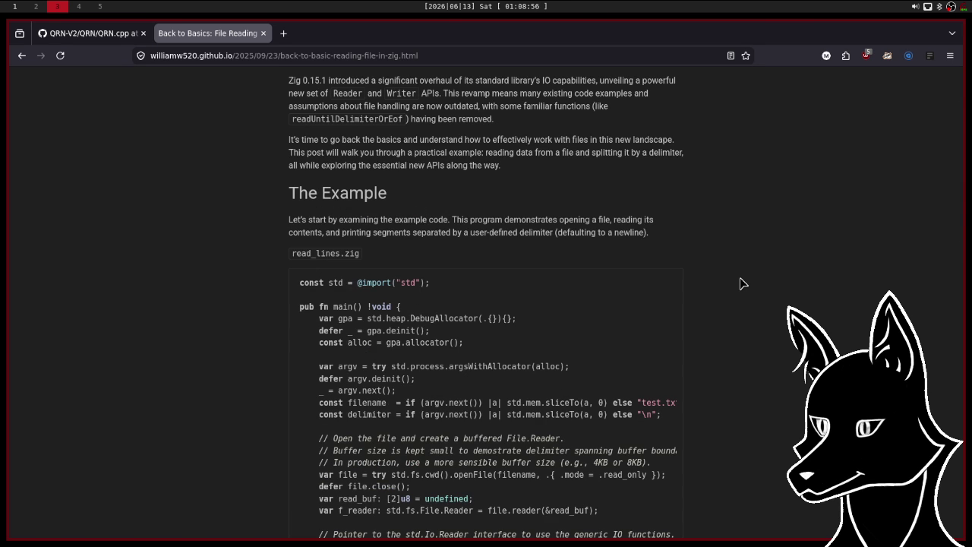
{"action": "scroll", "coordinate": [740, 277], "scroll_direction": "down", "scroll_amount": 5}
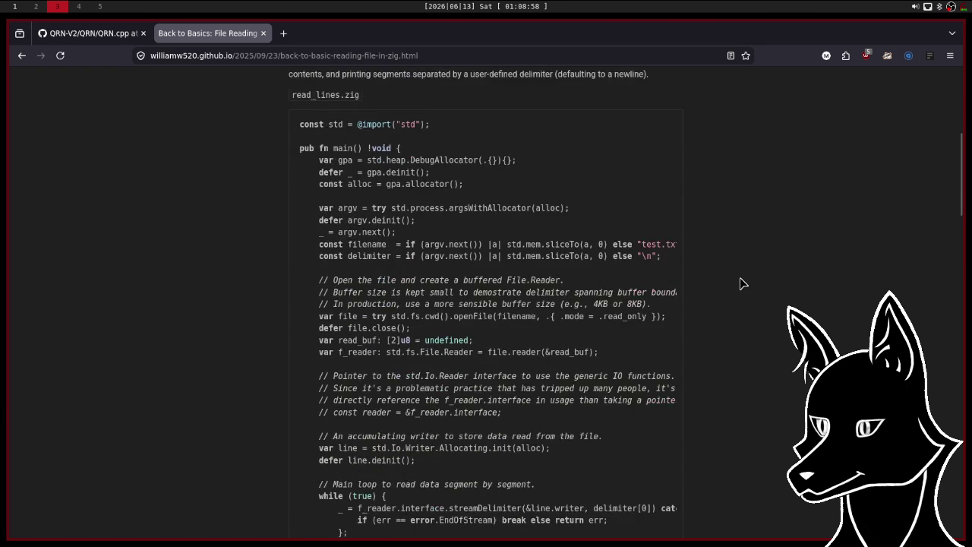
{"action": "scroll", "coordinate": [740, 277], "scroll_direction": "down", "scroll_amount": 10}
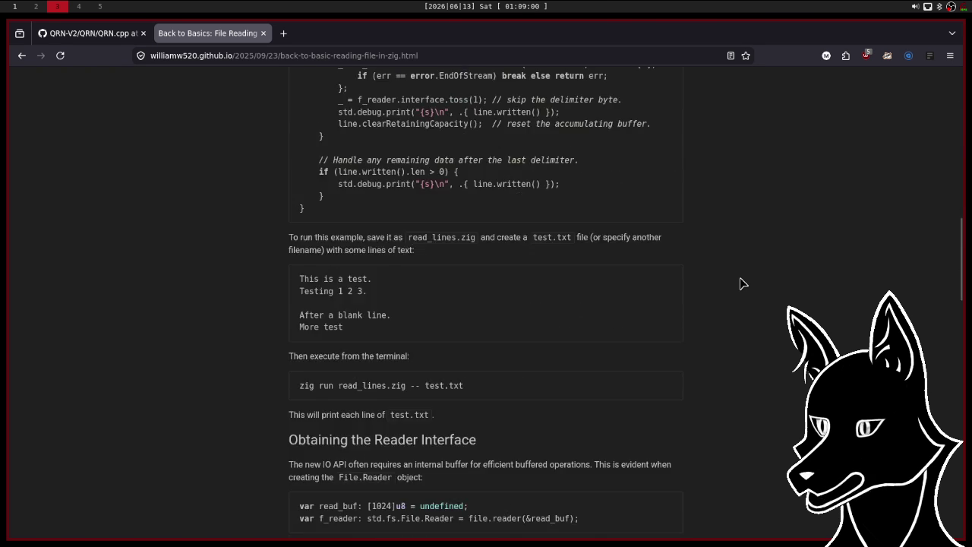
{"action": "scroll", "coordinate": [740, 277], "scroll_direction": "down", "scroll_amount": 4}
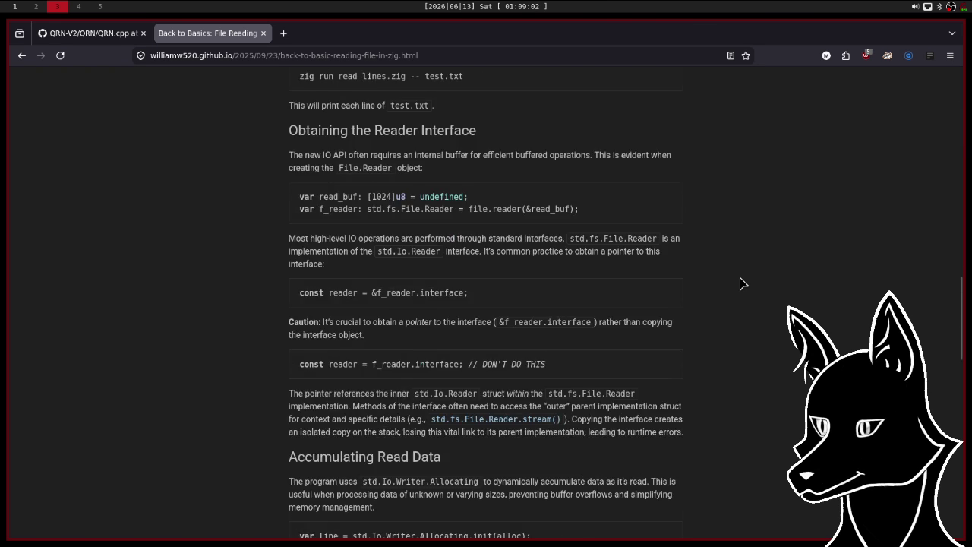
{"action": "scroll", "coordinate": [740, 284], "scroll_direction": "down", "scroll_amount": 8}
{"action": "scroll", "coordinate": [740, 278], "scroll_direction": "down", "scroll_amount": 9}
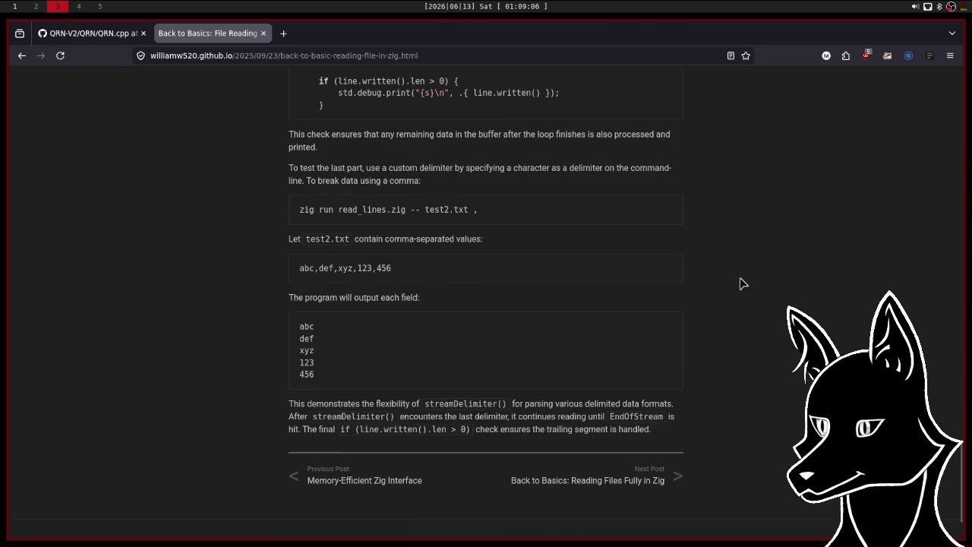
{"action": "scroll", "coordinate": [740, 279], "scroll_direction": "up", "scroll_amount": 20}
{"action": "scroll", "coordinate": [742, 283], "scroll_direction": "up", "scroll_amount": 10}
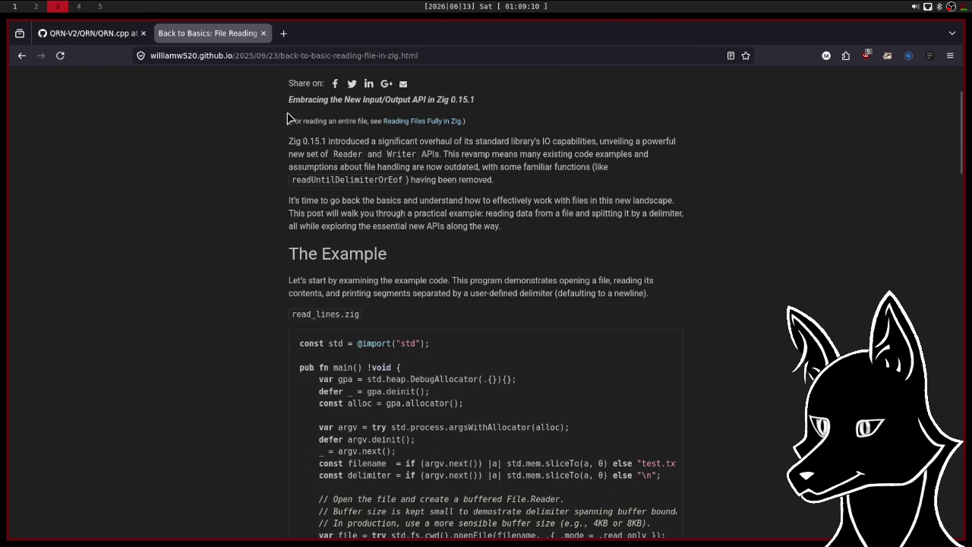
Re-run the search with 'zig 0.16' appended and open 'File I/O basics (0.16) - Docs - Ziggit'.
{"action": "left_click", "coordinate": [21, 56]}
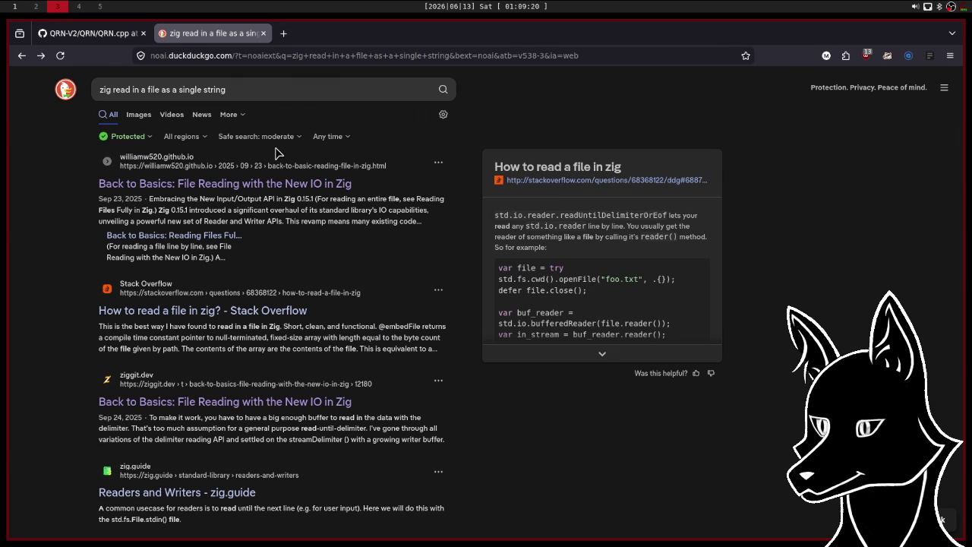
{"action": "left_click", "coordinate": [266, 91]}
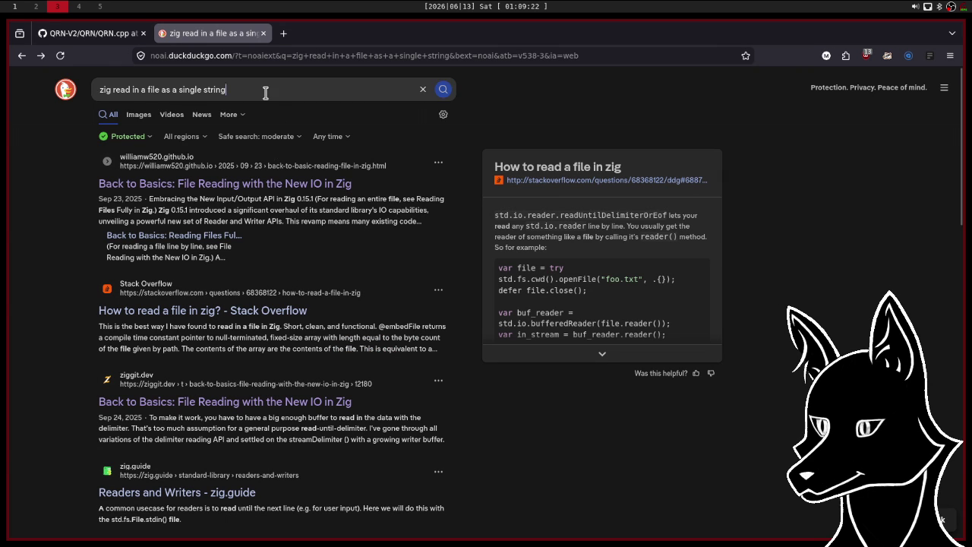
{"action": "type", "text": "zi"}
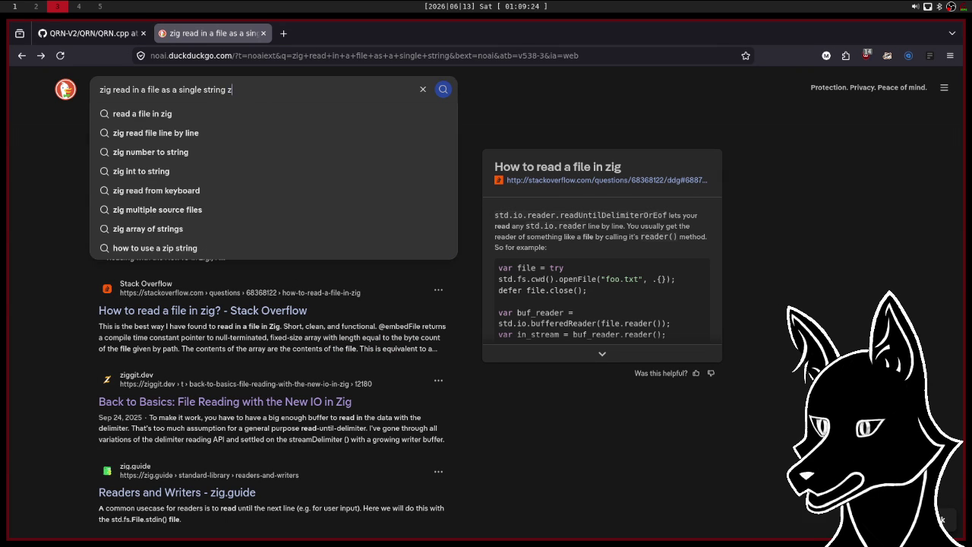
{"action": "type", "text": "g 0."}
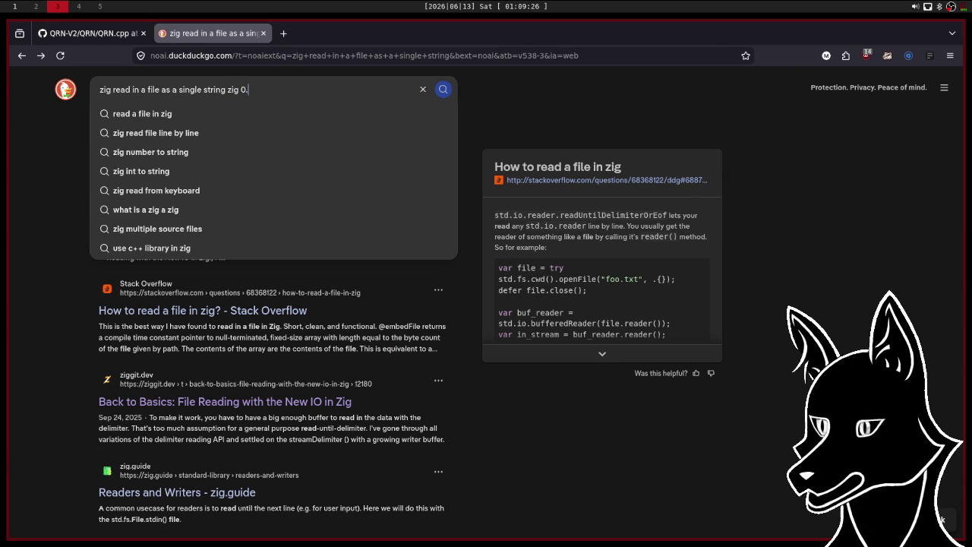
{"action": "type", "text": "16"}
{"action": "key", "text": "Return"}
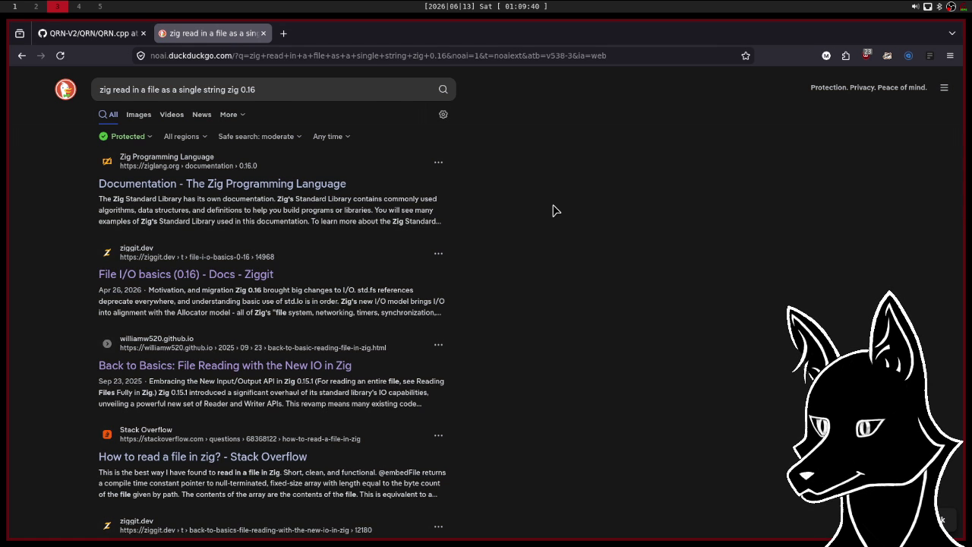
{"action": "scroll", "coordinate": [553, 211], "scroll_direction": "down", "scroll_amount": 1}
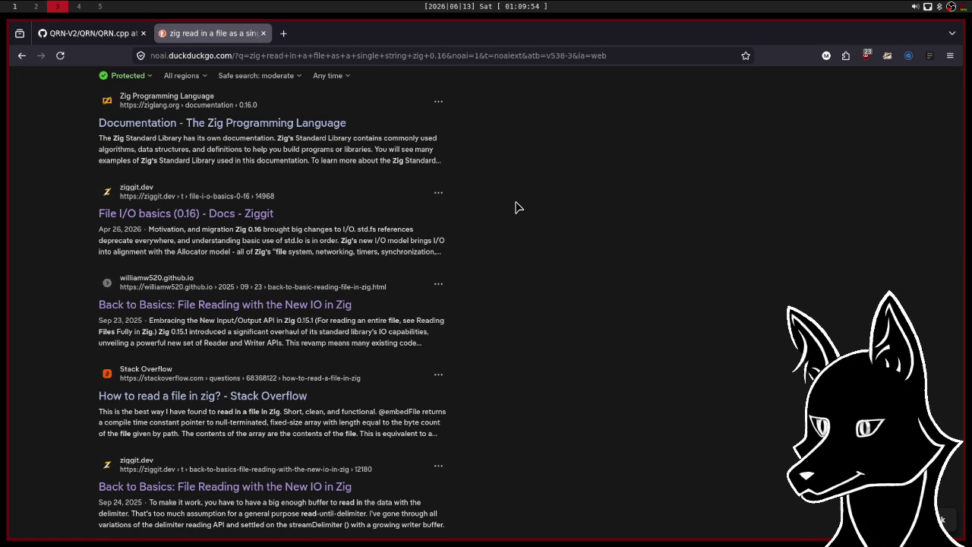
{"action": "scroll", "coordinate": [515, 207], "scroll_direction": "down", "scroll_amount": 1}
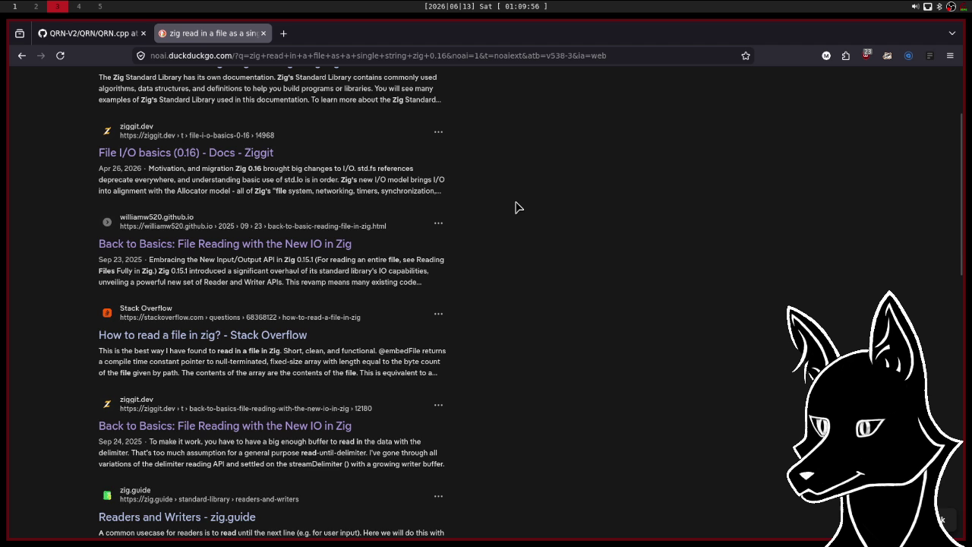
{"action": "scroll", "coordinate": [517, 207], "scroll_direction": "down", "scroll_amount": 1}
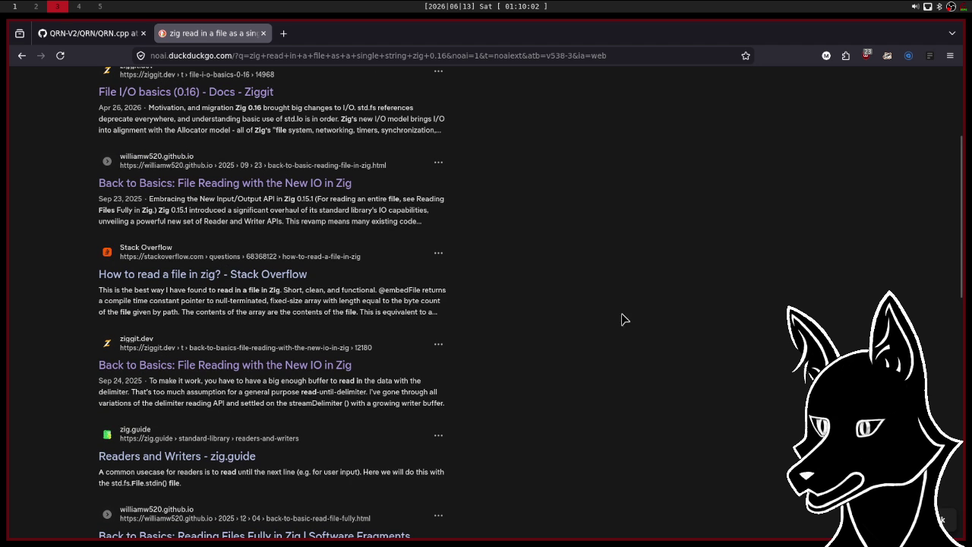
{"action": "scroll", "coordinate": [596, 288], "scroll_direction": "up", "scroll_amount": 5}
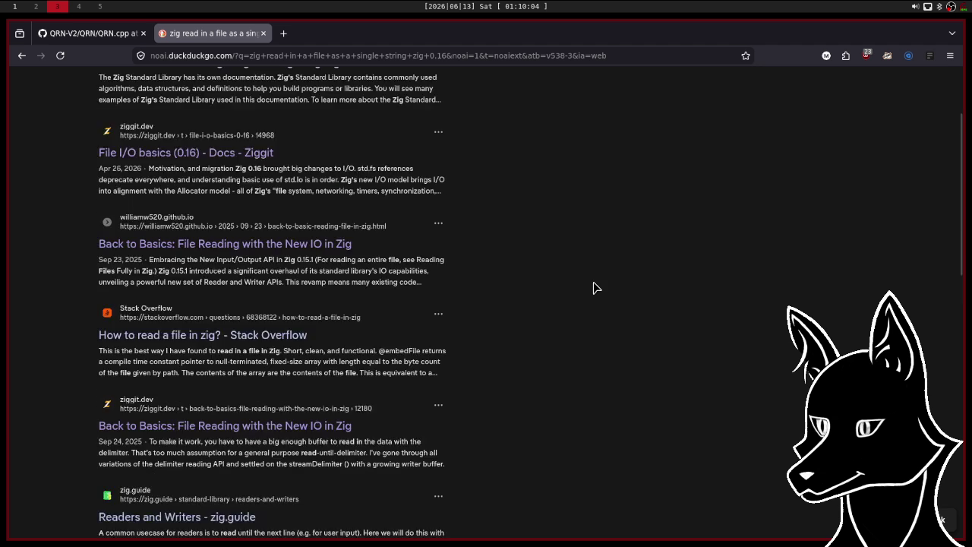
{"action": "left_click", "coordinate": [195, 280]}
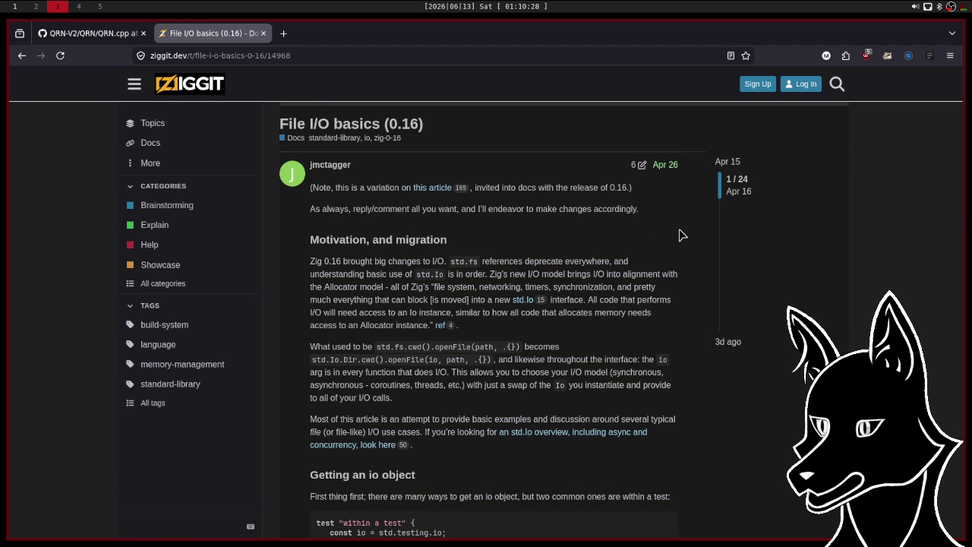
Read the post's 'Reading a whole file' and 'Reading line-by-line' examples, then start a blank tab.
{"action": "scroll", "coordinate": [680, 230], "scroll_direction": "down", "scroll_amount": 3}
{"action": "scroll", "coordinate": [680, 235], "scroll_direction": "down", "scroll_amount": 3}
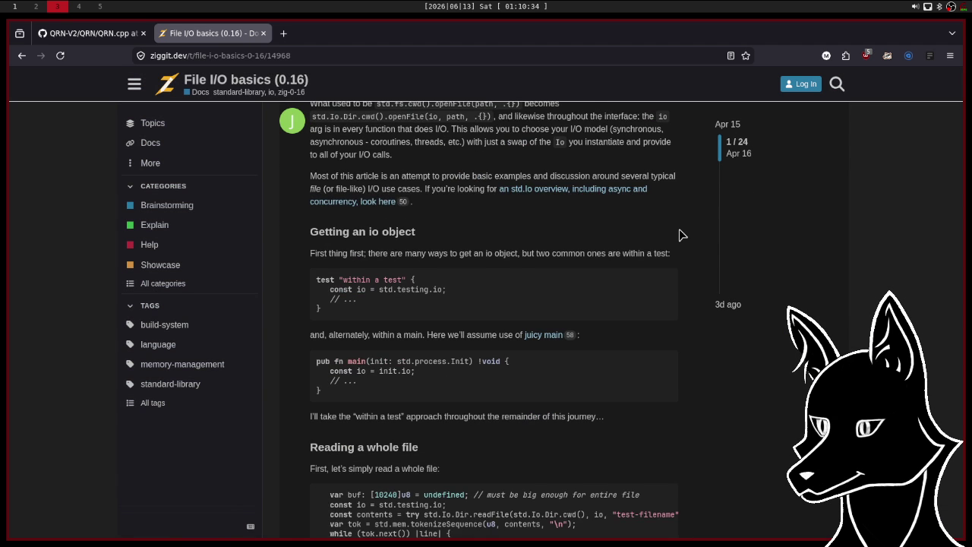
{"action": "scroll", "coordinate": [679, 231], "scroll_direction": "down", "scroll_amount": 2}
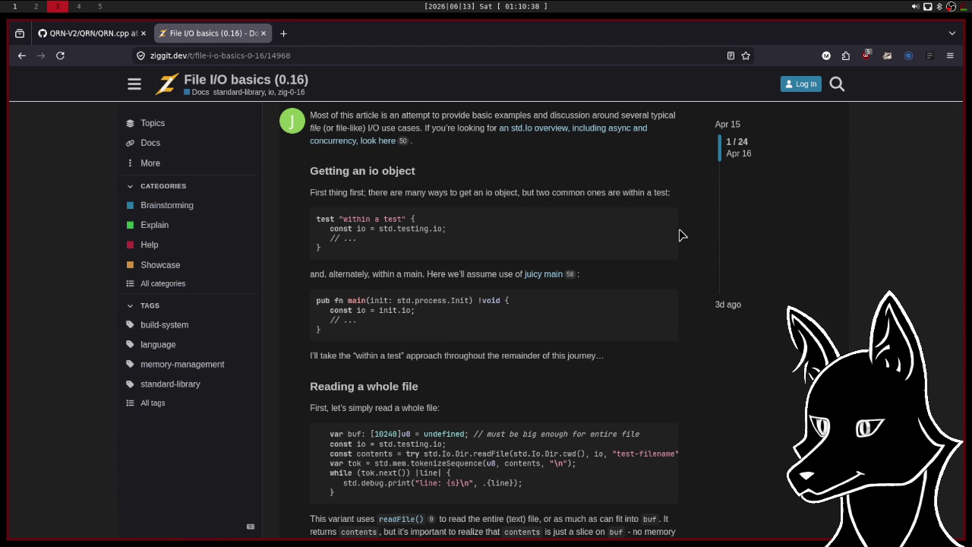
{"action": "scroll", "coordinate": [680, 230], "scroll_direction": "down", "scroll_amount": 2}
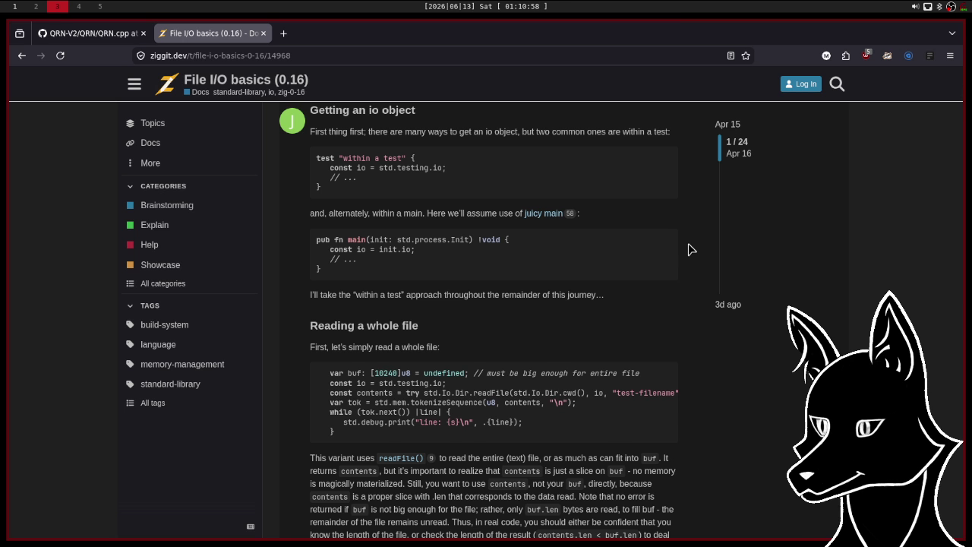
{"action": "scroll", "coordinate": [691, 249], "scroll_direction": "down", "scroll_amount": 3}
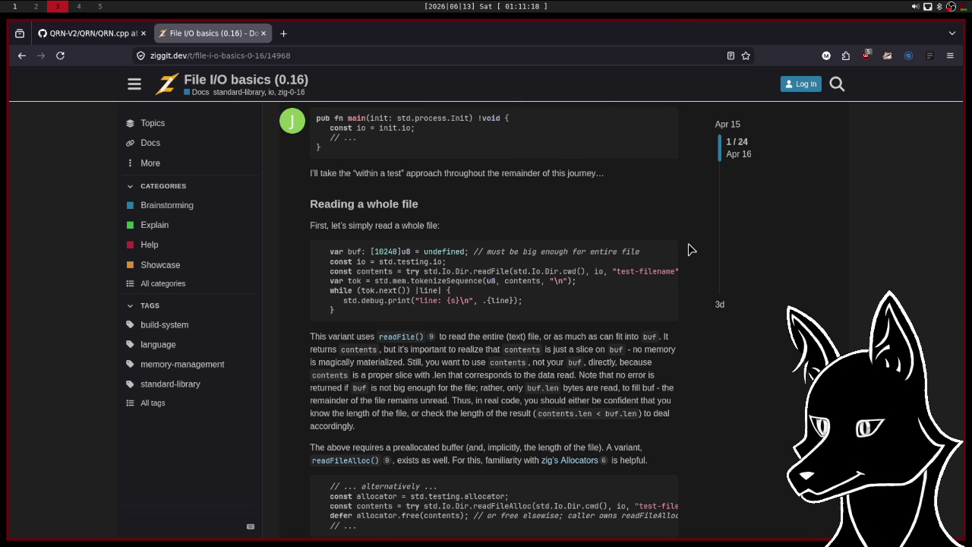
{"action": "scroll", "coordinate": [566, 300], "scroll_direction": "right", "scroll_amount": 2}
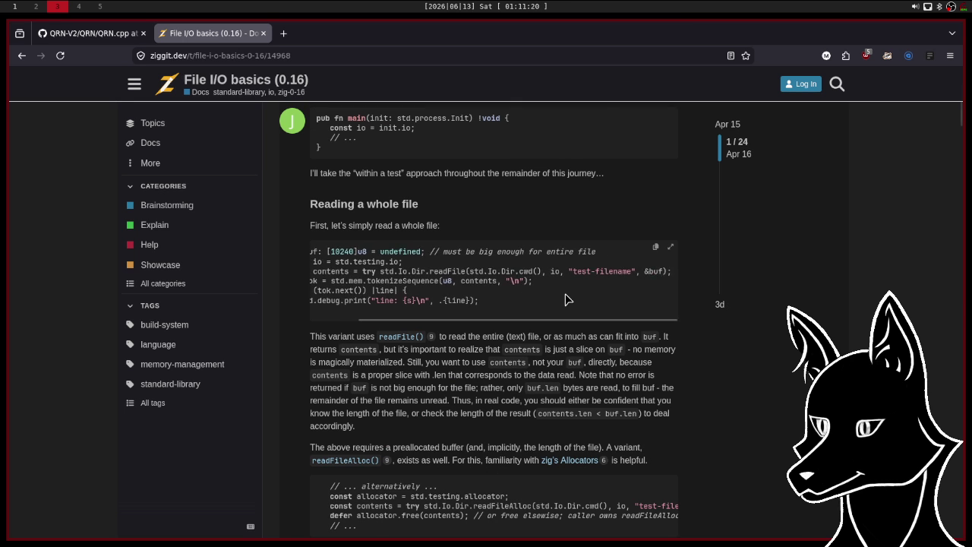
{"action": "scroll", "coordinate": [566, 300], "scroll_direction": "left", "scroll_amount": 2}
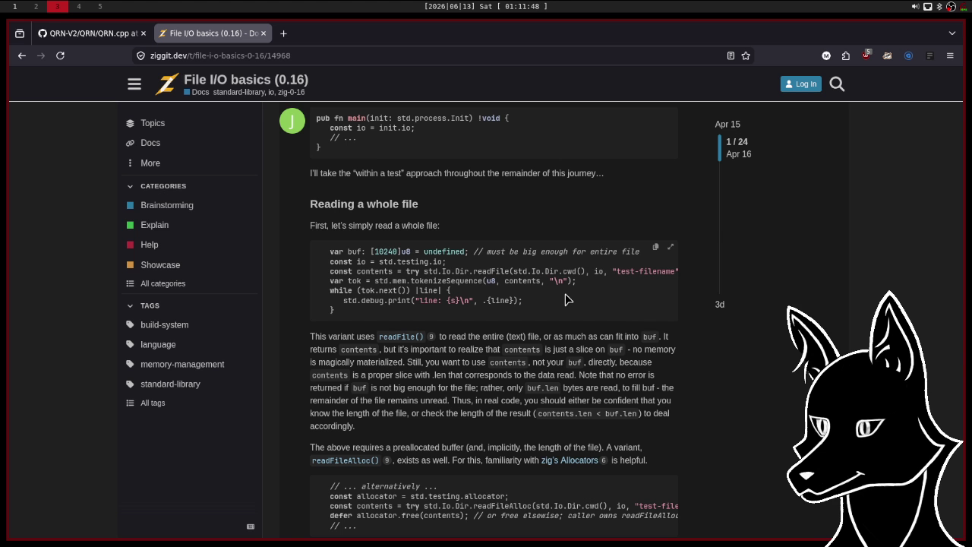
{"action": "scroll", "coordinate": [575, 369], "scroll_direction": "down", "scroll_amount": 4}
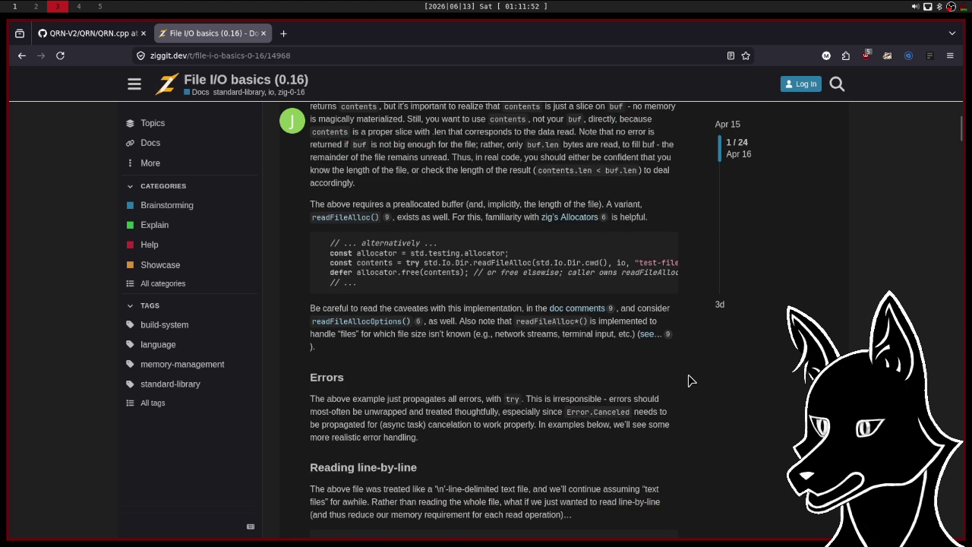
{"action": "scroll", "coordinate": [692, 380], "scroll_direction": "down", "scroll_amount": 6}
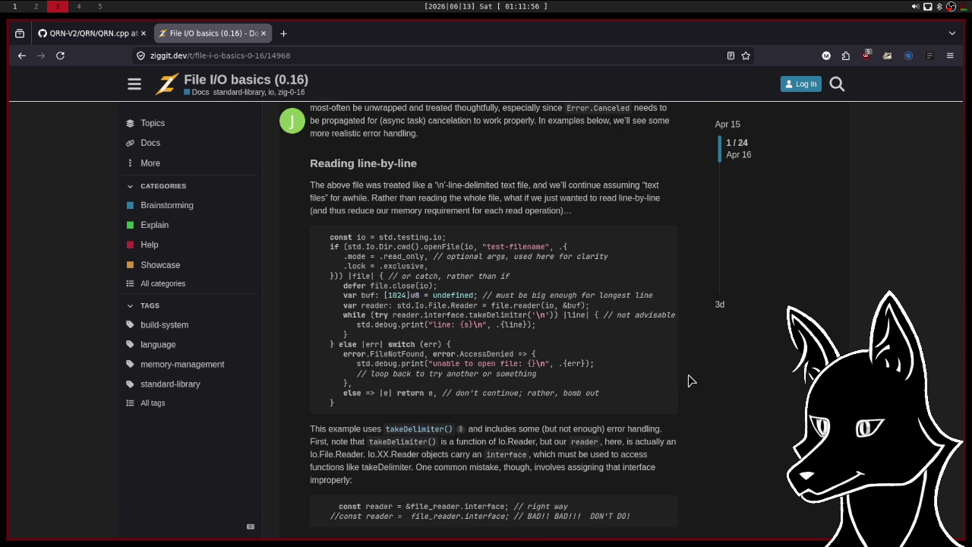
{"action": "scroll", "coordinate": [691, 380], "scroll_direction": "down", "scroll_amount": 4}
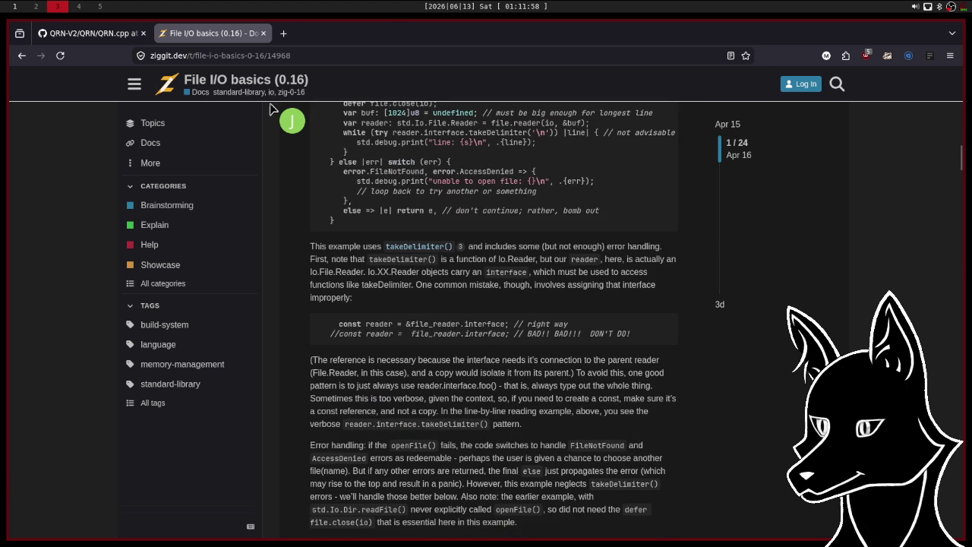
{"action": "left_click", "coordinate": [283, 34]}
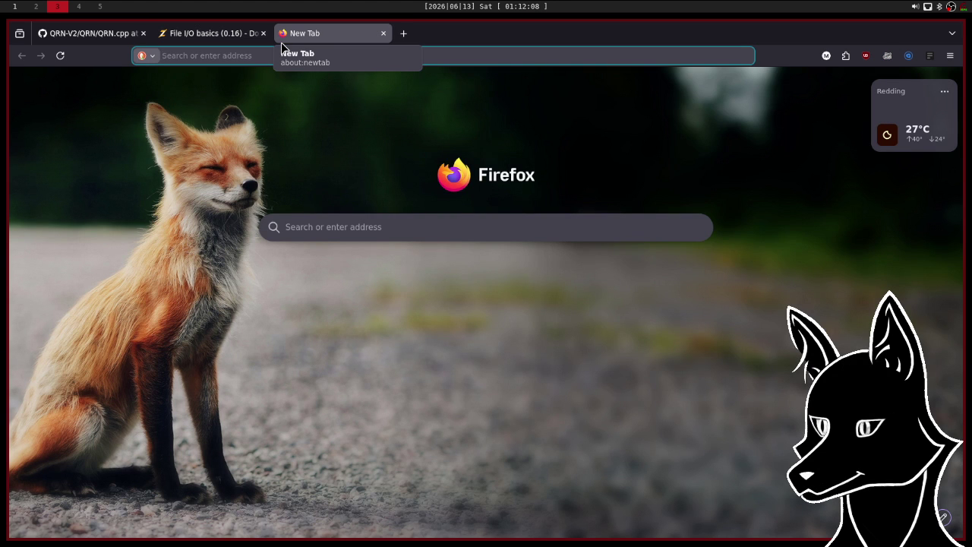
Search 'zig openGL shader example' and open the 'Follow the Learn-OpenGL book using Zig' GitHub result.
{"action": "type", "text": "zig openGL"}
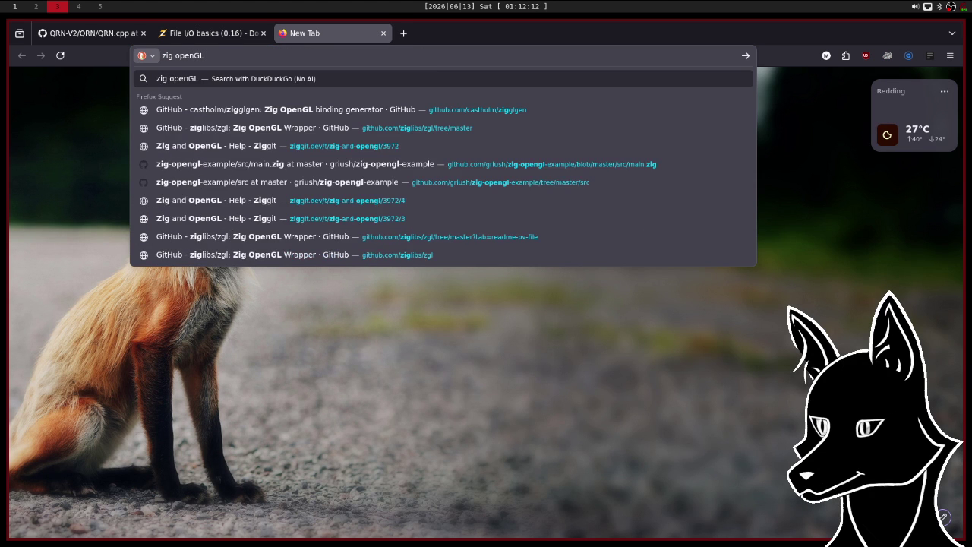
{"action": "type", "text": " shade"}
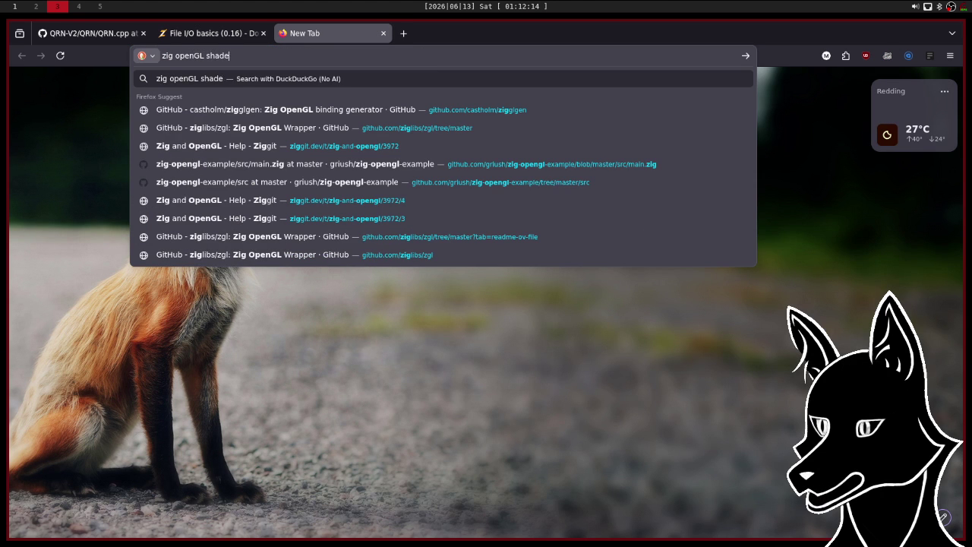
{"action": "type", "text": "r example"}
{"action": "key", "text": "Return"}
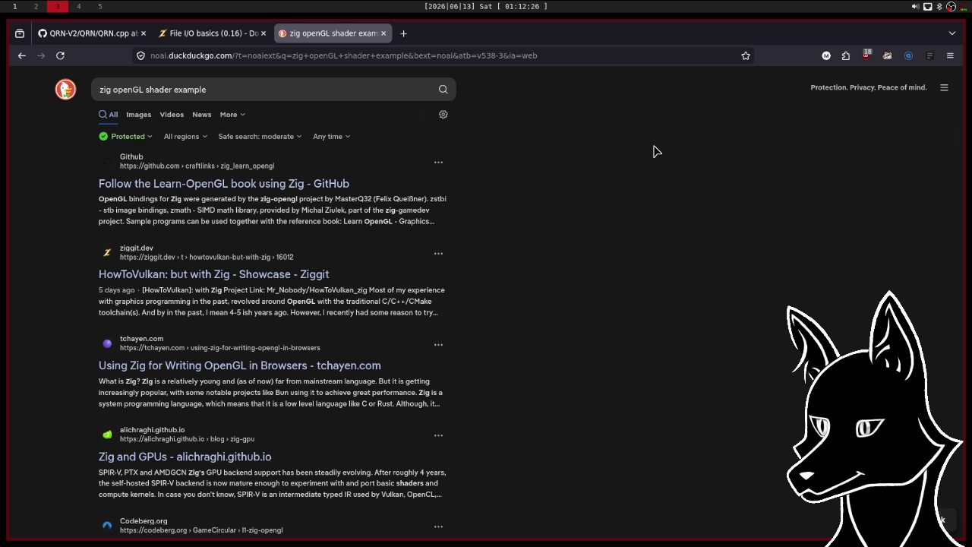
{"action": "left_click", "coordinate": [151, 185]}
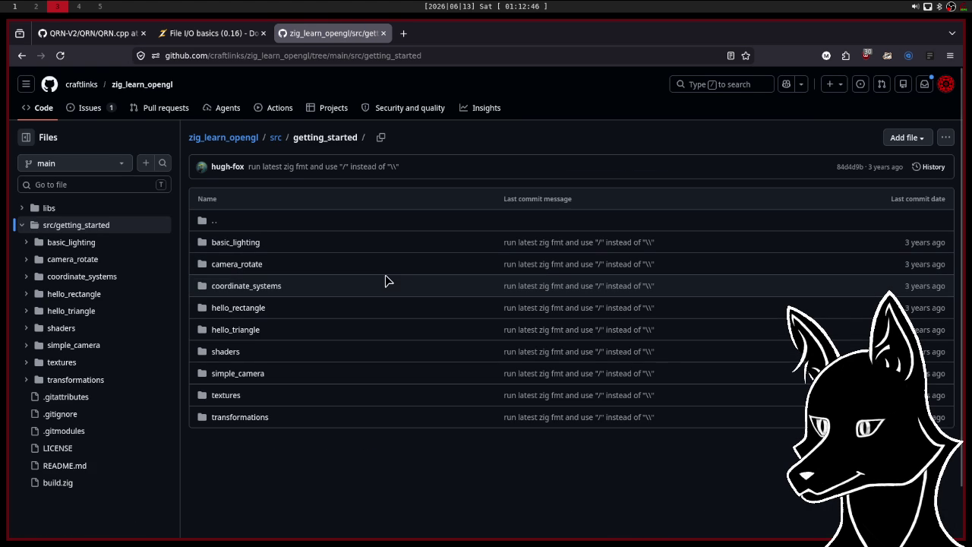
Scroll through the hello_triangle example folder, then return to the getting_started listing.
{"action": "left_click", "coordinate": [222, 332]}
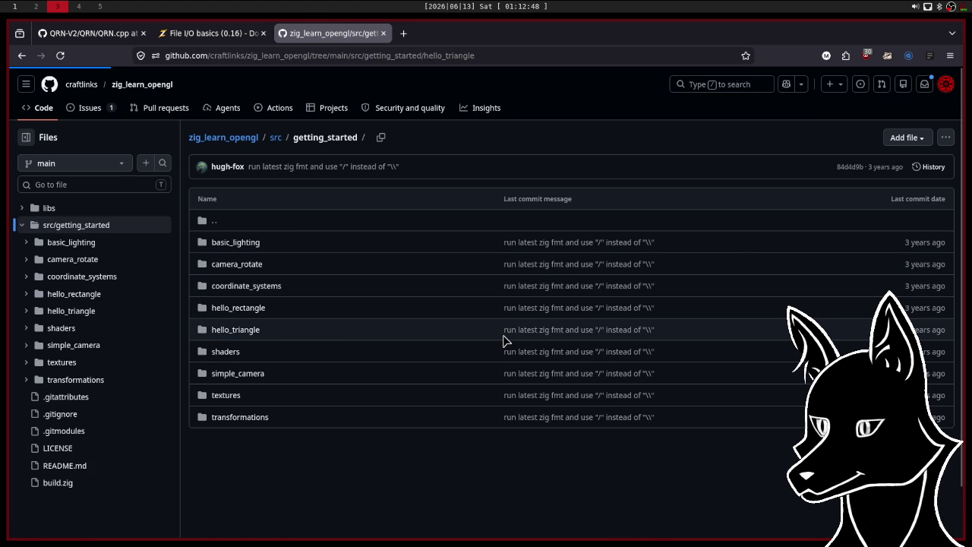
{"action": "scroll", "coordinate": [682, 410], "scroll_direction": "down", "scroll_amount": 5}
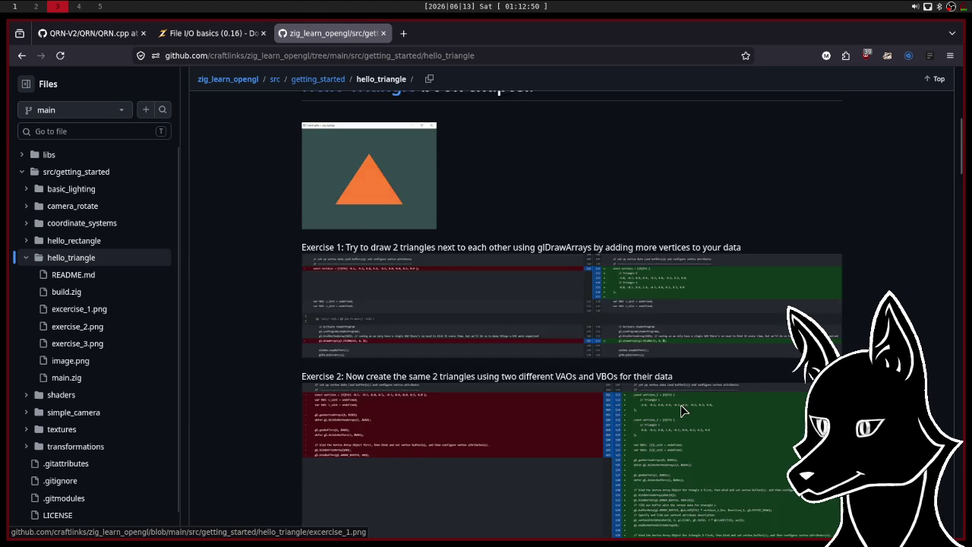
{"action": "scroll", "coordinate": [681, 410], "scroll_direction": "down", "scroll_amount": 10}
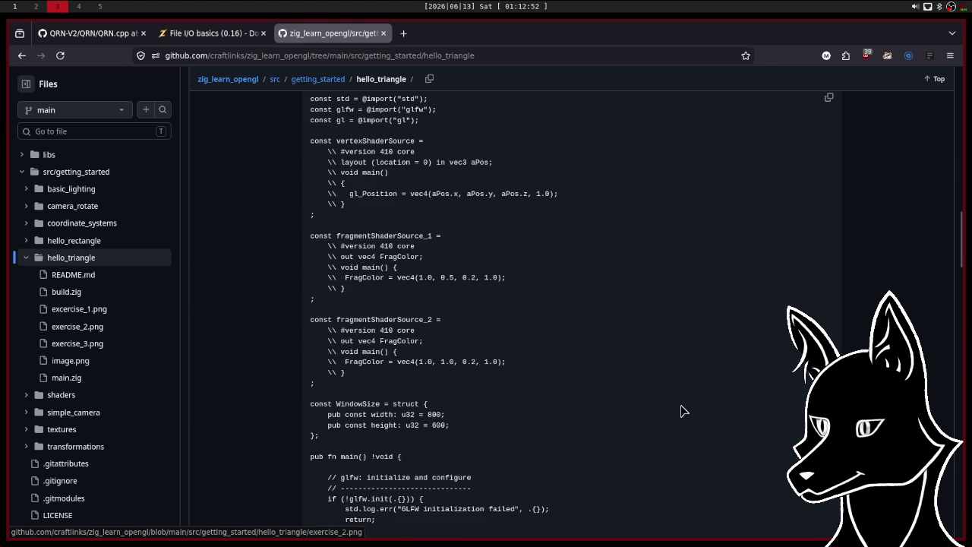
{"action": "scroll", "coordinate": [681, 410], "scroll_direction": "down", "scroll_amount": 5}
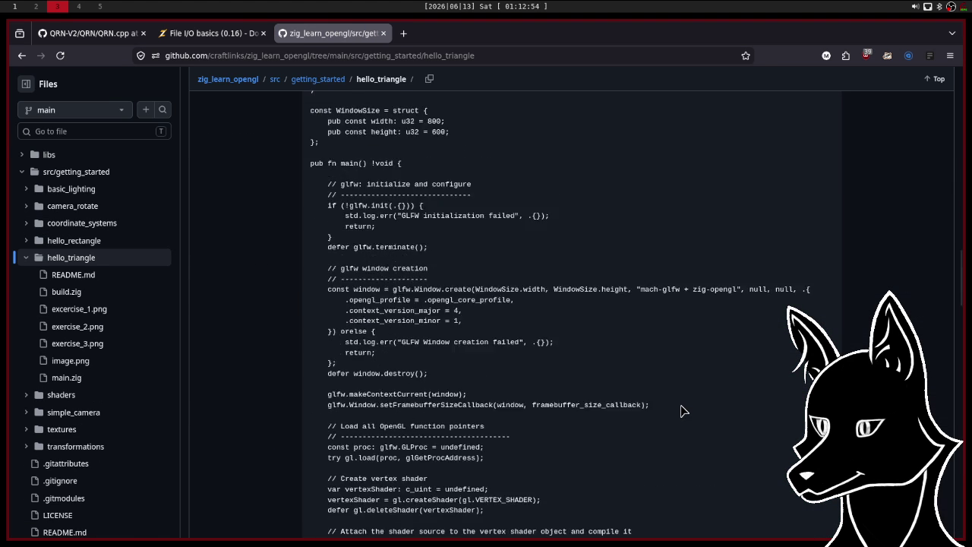
{"action": "left_click", "coordinate": [317, 79]}
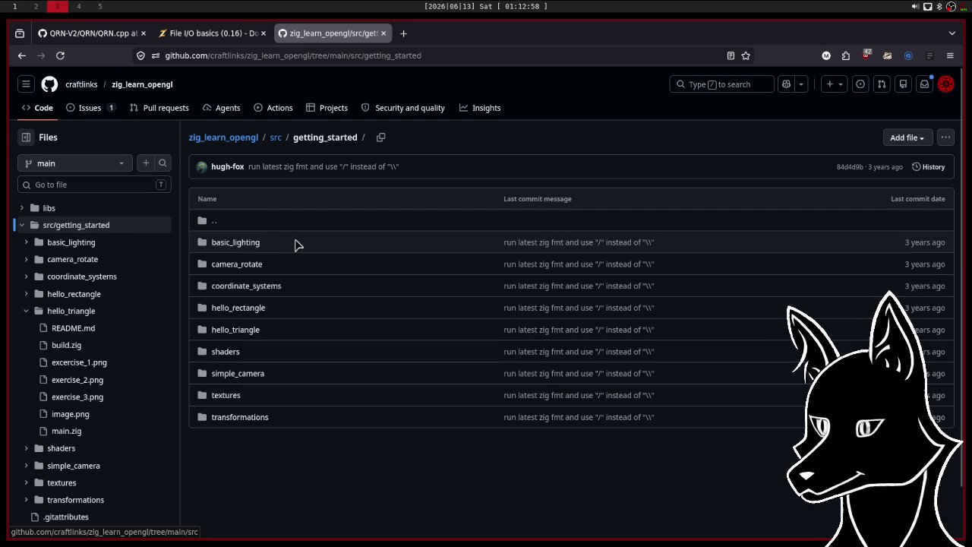
Glance at the camera_rotate and textures examples, then open the shaders example folder.
{"action": "left_click", "coordinate": [243, 266]}
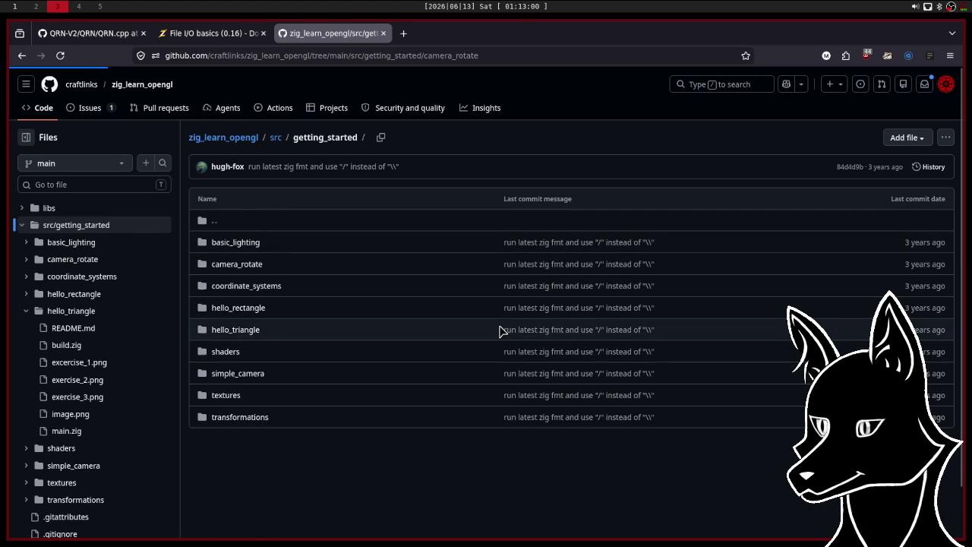
{"action": "left_click", "coordinate": [22, 56]}
{"action": "left_click", "coordinate": [226, 396]}
{"action": "left_click", "coordinate": [22, 55]}
{"action": "left_click", "coordinate": [220, 352]}
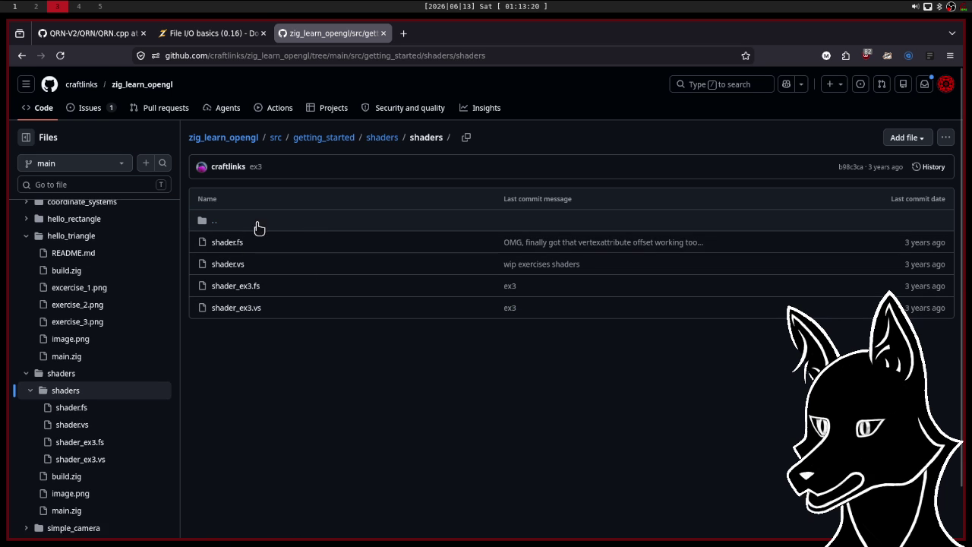
Read through the shaders example's main.zig source from top to bottom.
{"action": "left_click", "coordinate": [22, 55]}
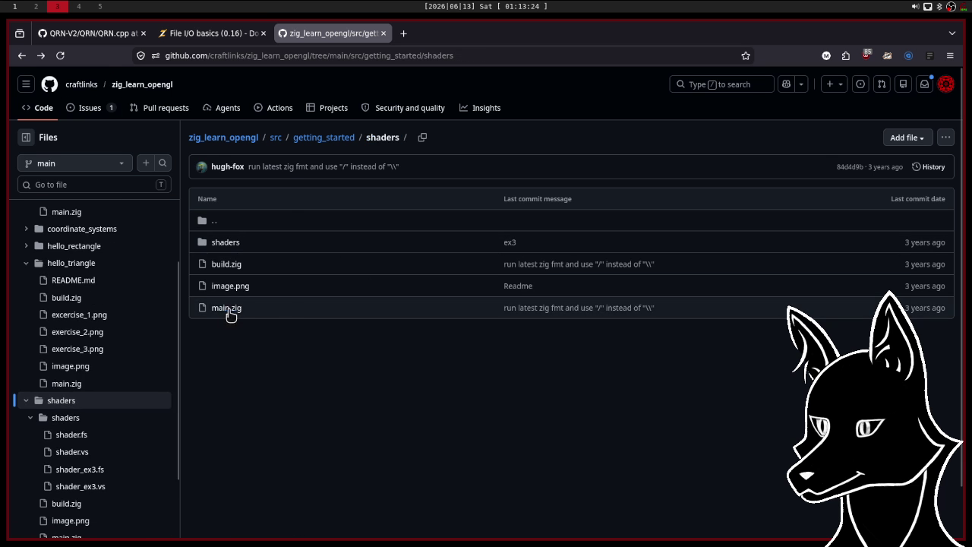
{"action": "left_click", "coordinate": [275, 311]}
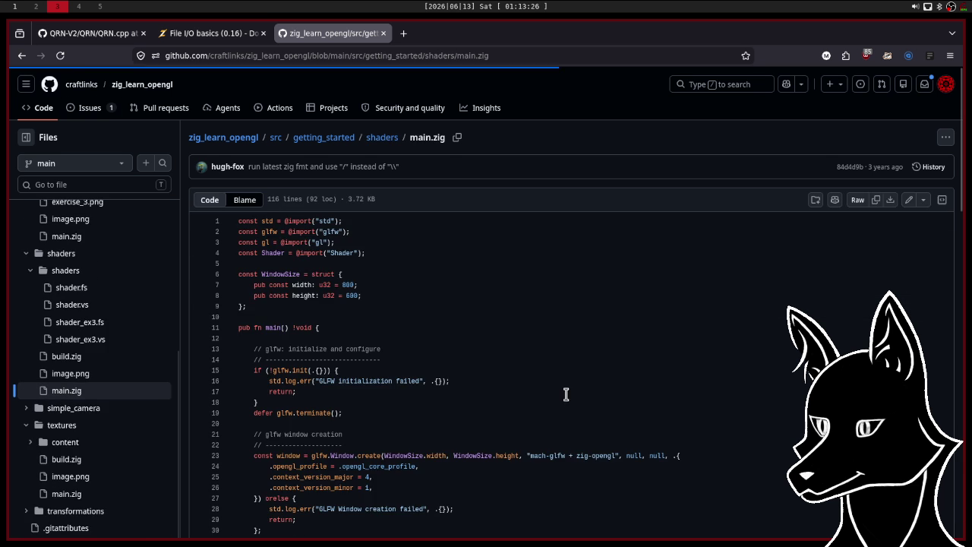
{"action": "scroll", "coordinate": [610, 356], "scroll_direction": "down", "scroll_amount": 2}
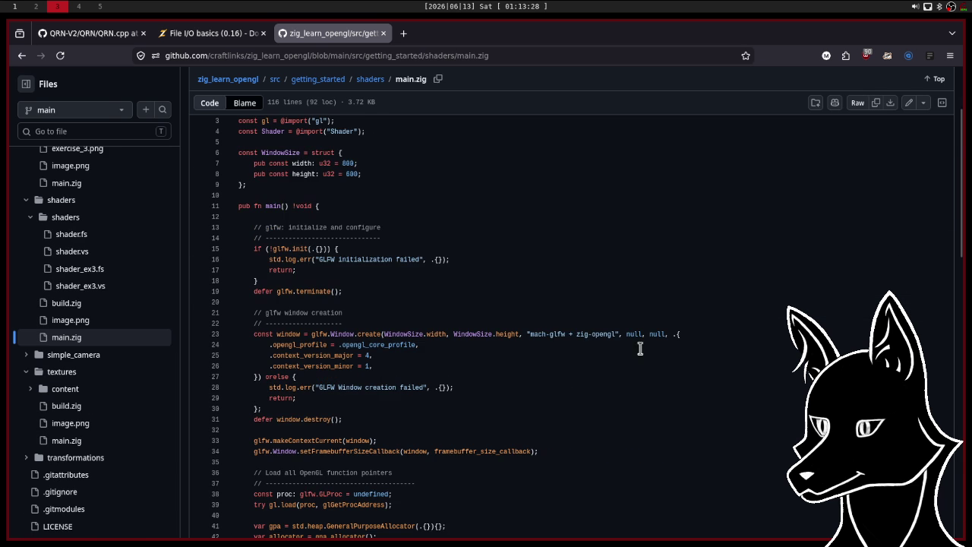
{"action": "scroll", "coordinate": [734, 270], "scroll_direction": "down", "scroll_amount": 3}
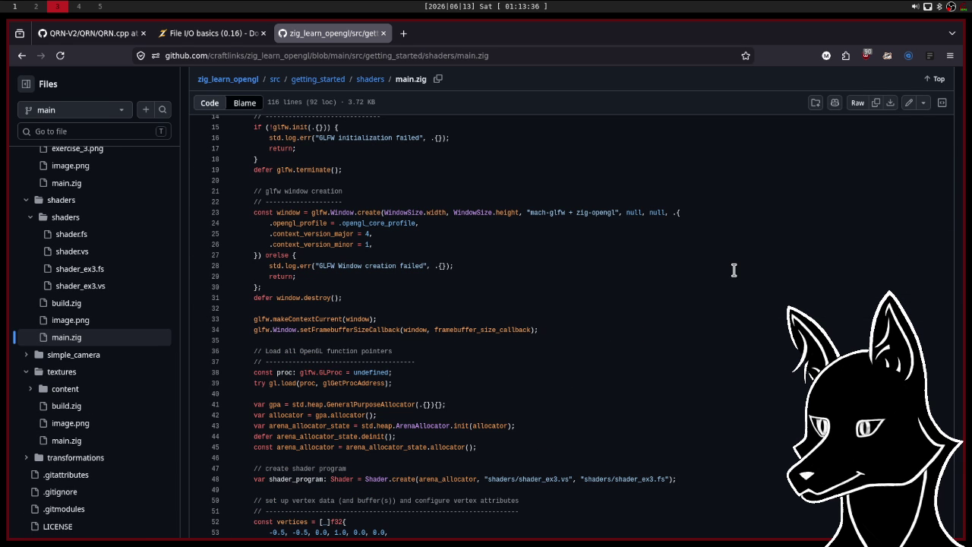
{"action": "scroll", "coordinate": [734, 270], "scroll_direction": "down", "scroll_amount": 3}
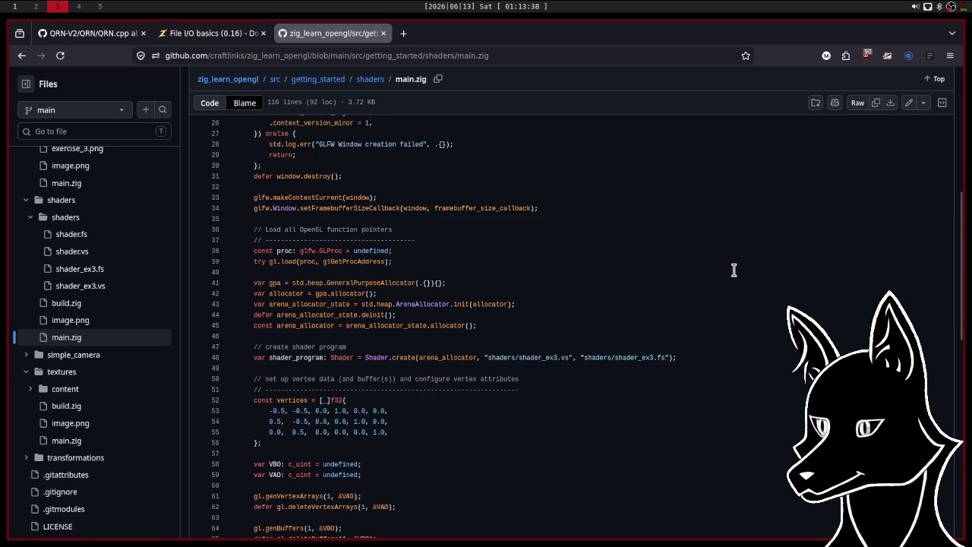
{"action": "scroll", "coordinate": [733, 270], "scroll_direction": "down", "scroll_amount": 2}
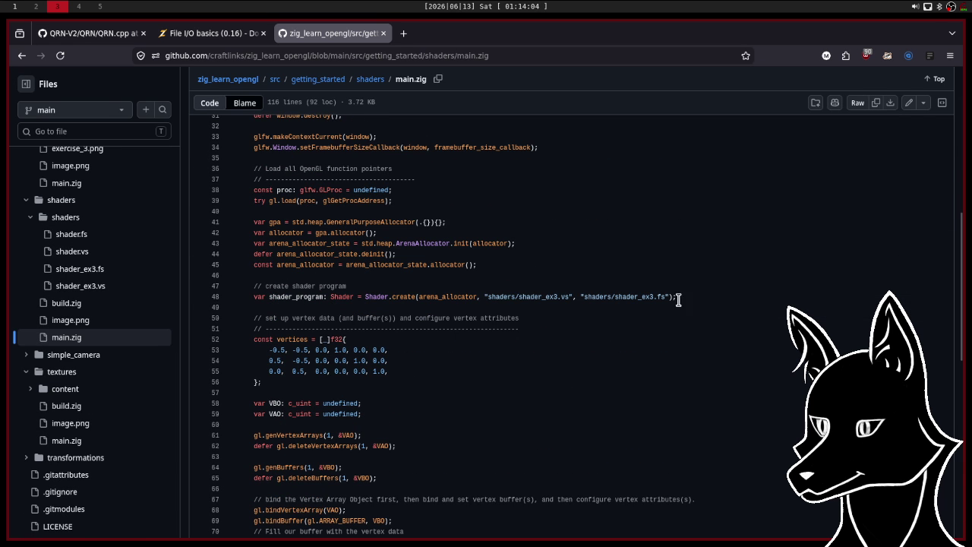
{"action": "scroll", "coordinate": [681, 307], "scroll_direction": "up", "scroll_amount": 10}
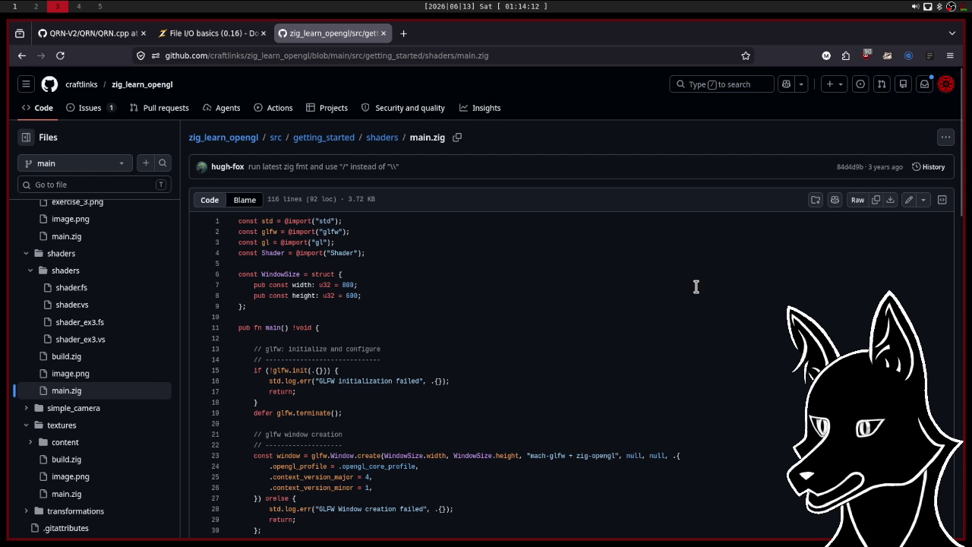
{"action": "scroll", "coordinate": [738, 295], "scroll_direction": "down", "scroll_amount": 1}
{"action": "scroll", "coordinate": [738, 295], "scroll_direction": "down", "scroll_amount": 5}
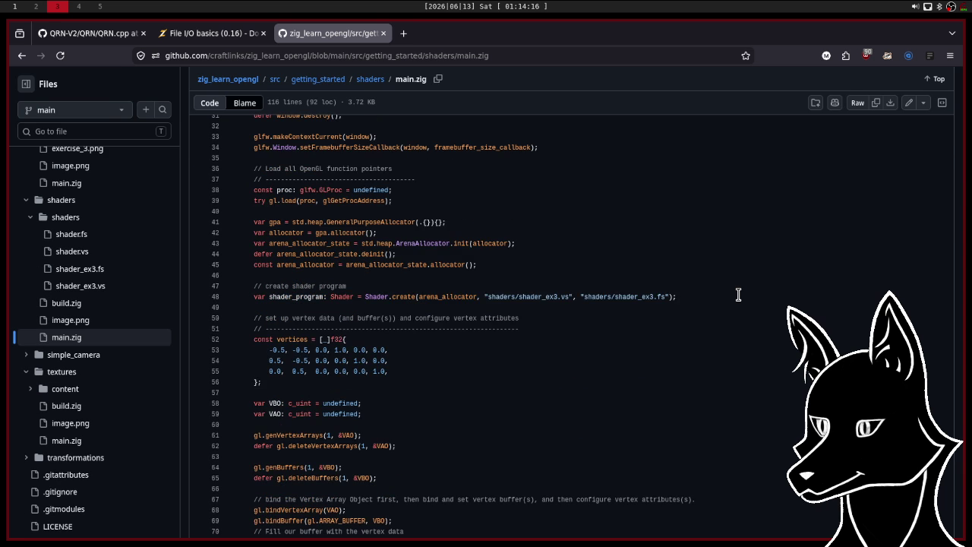
{"action": "scroll", "coordinate": [739, 294], "scroll_direction": "down", "scroll_amount": 5}
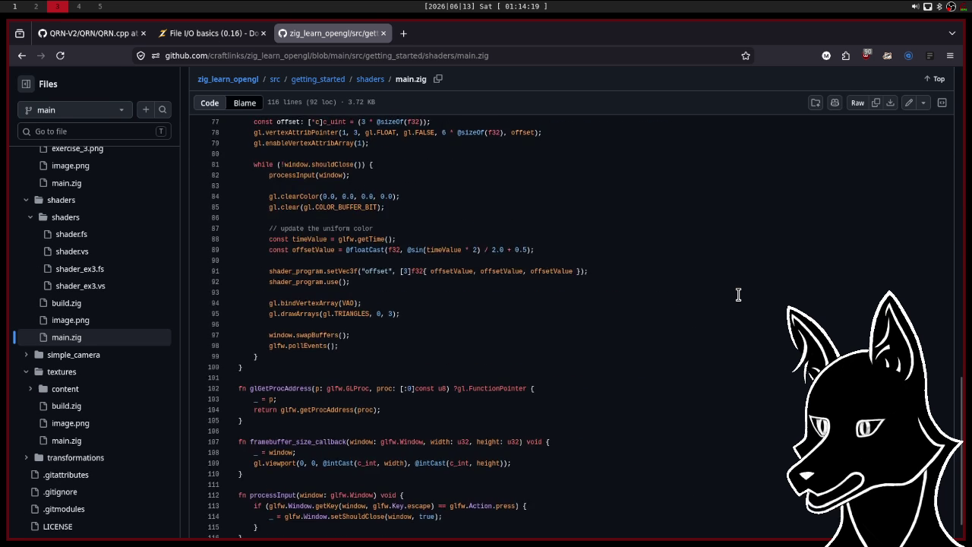
{"action": "key", "text": "Home"}
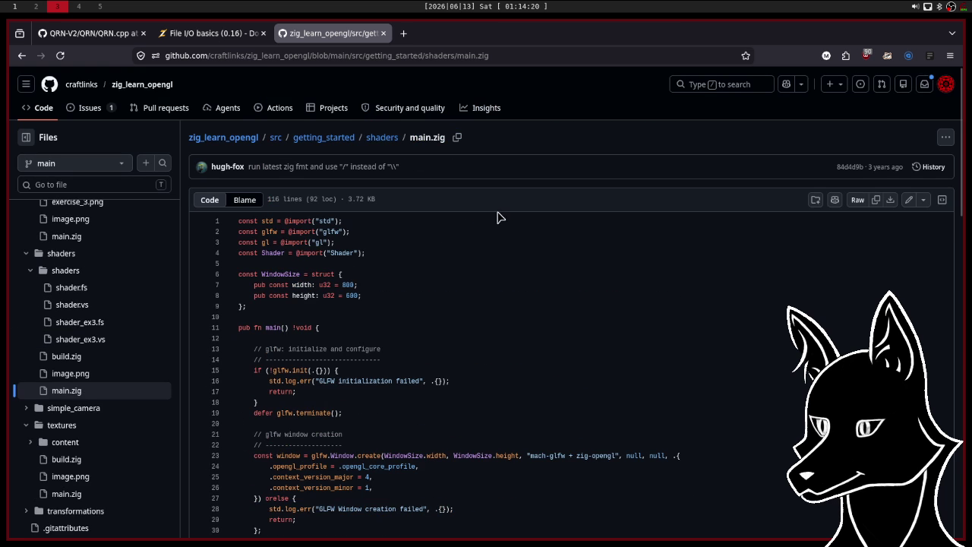
Look inside the nested shaders folder of shader sources, then return to the shaders example.
{"action": "left_click", "coordinate": [375, 141]}
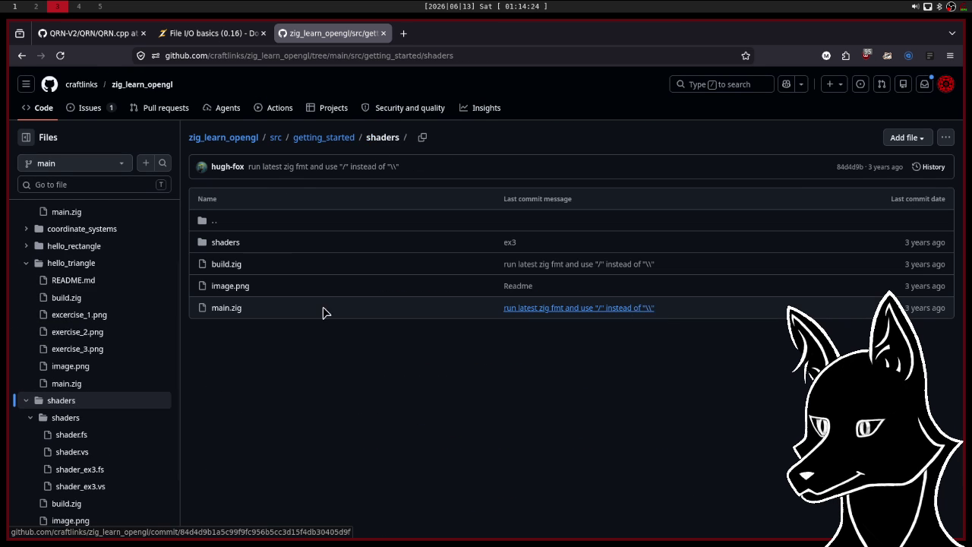
{"action": "left_click", "coordinate": [223, 243]}
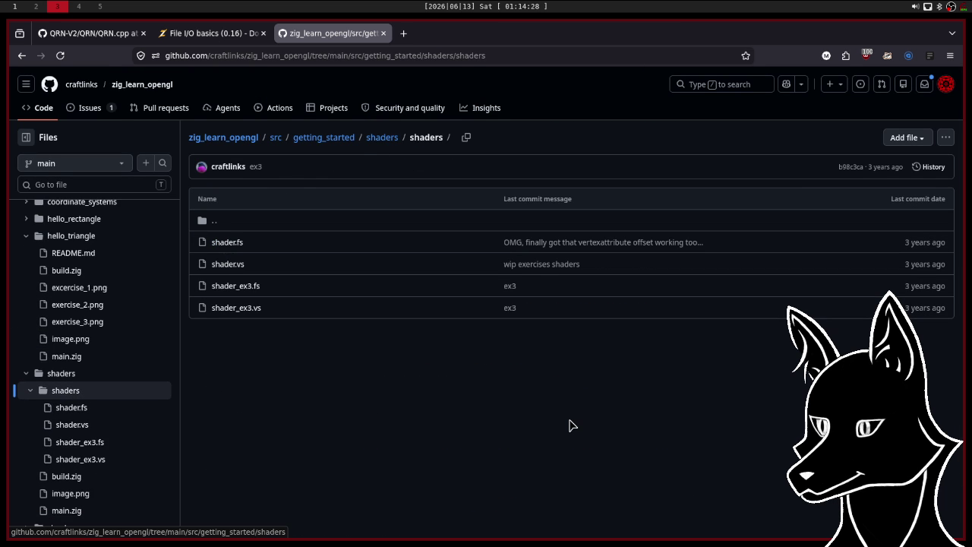
{"action": "left_click", "coordinate": [383, 146]}
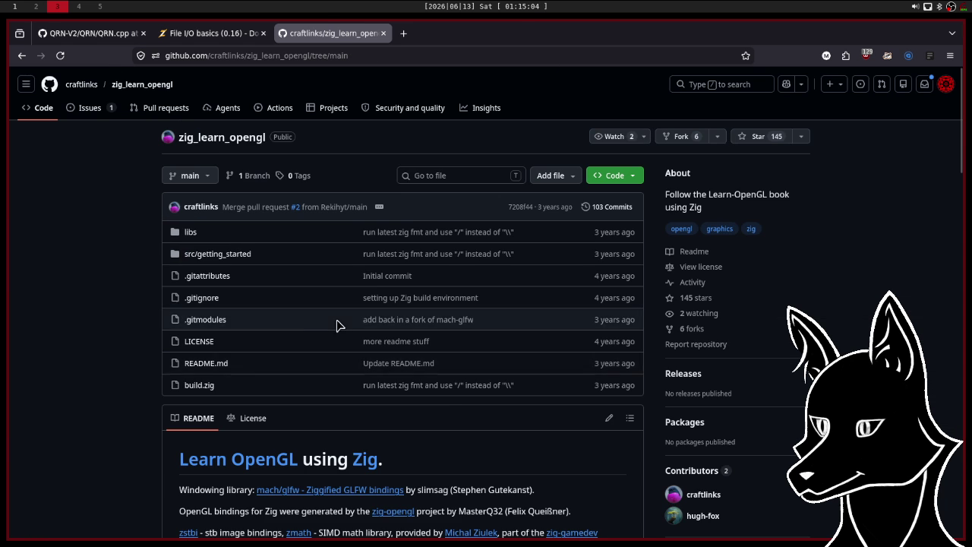
Open and read through the repository's top-level build.zig.
{"action": "left_click", "coordinate": [205, 394]}
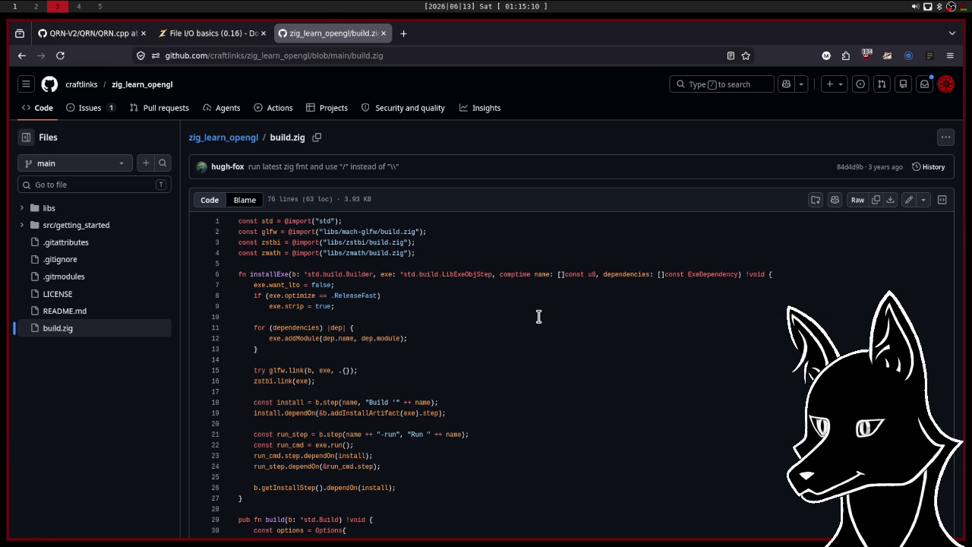
{"action": "scroll", "coordinate": [538, 316], "scroll_direction": "down", "scroll_amount": 5}
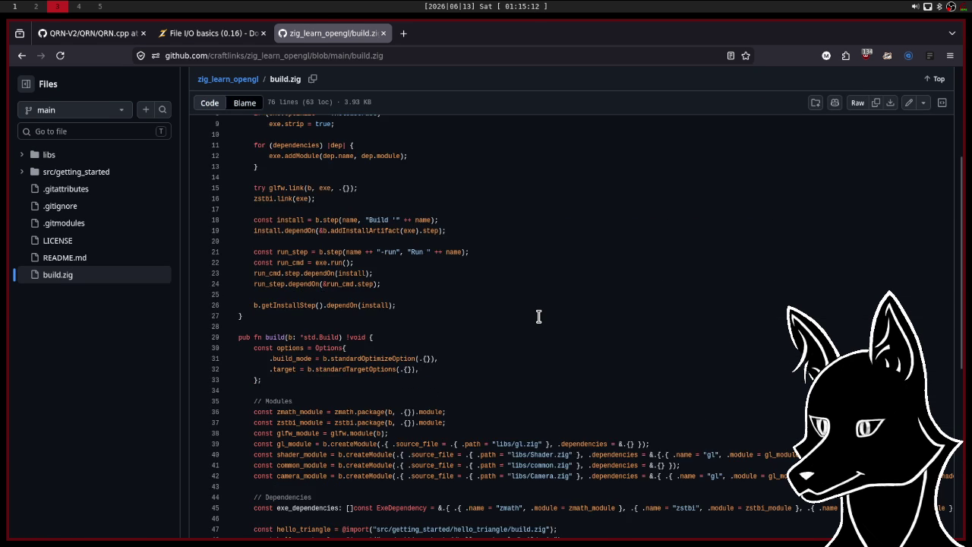
{"action": "scroll", "coordinate": [538, 316], "scroll_direction": "down", "scroll_amount": 5}
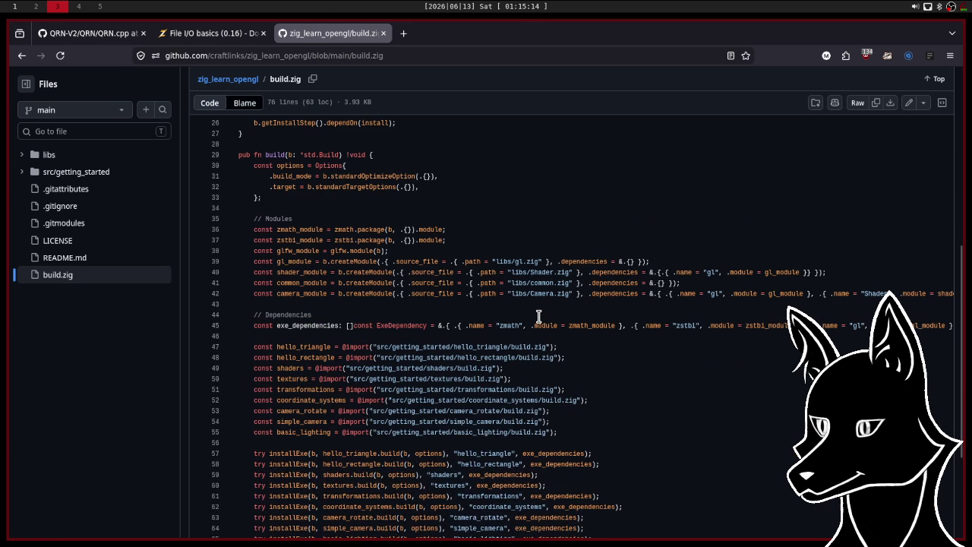
{"action": "scroll", "coordinate": [744, 400], "scroll_direction": "down", "scroll_amount": 3}
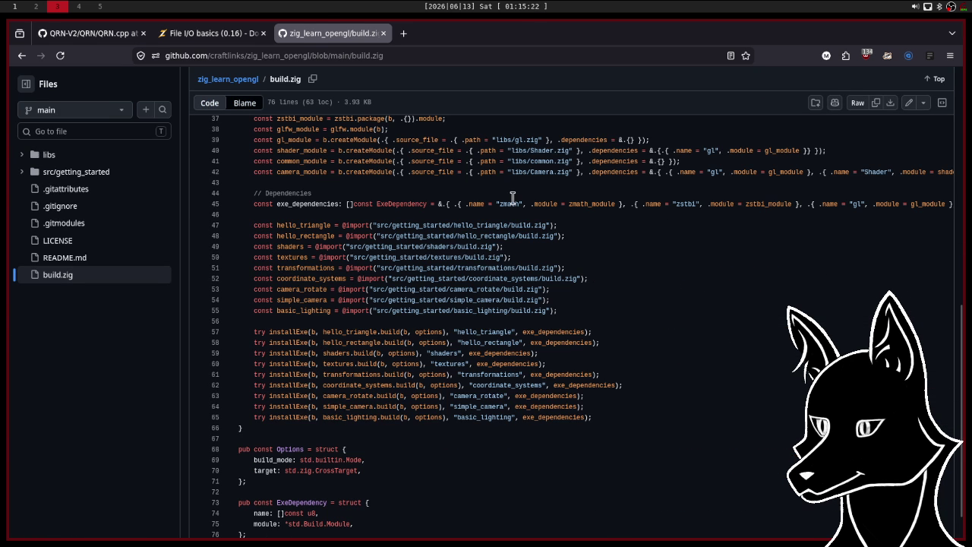
Navigate from the repository root to src/getting_started/shaders.
{"action": "left_click", "coordinate": [213, 81]}
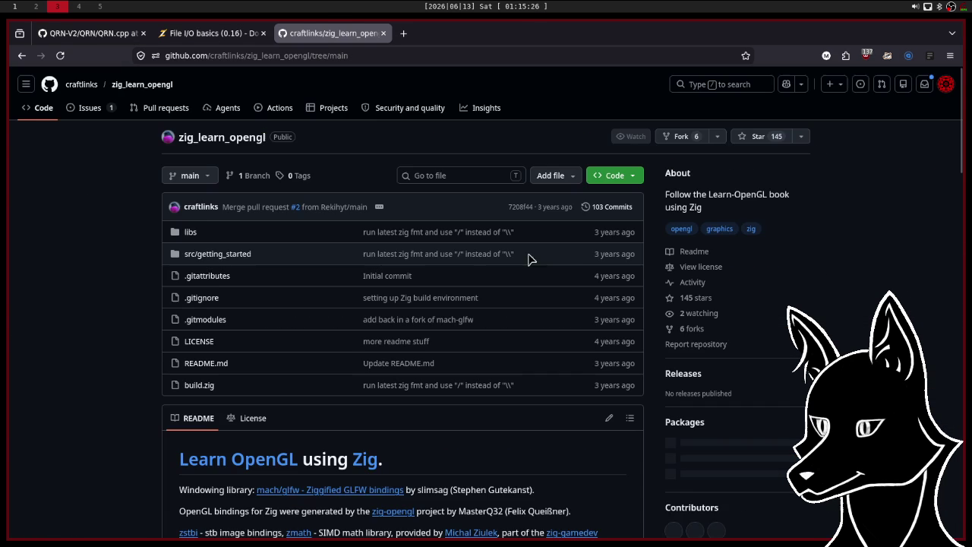
{"action": "left_click", "coordinate": [228, 260]}
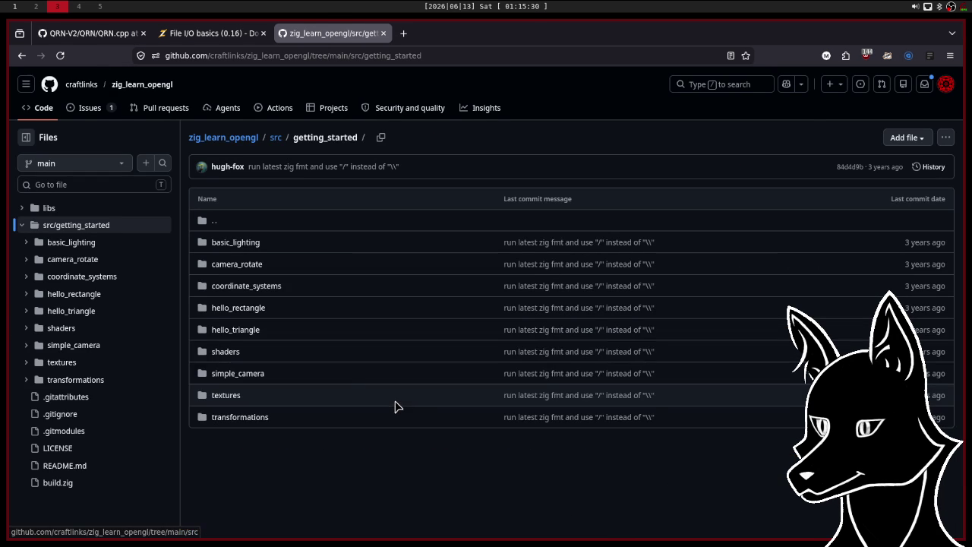
{"action": "left_click", "coordinate": [346, 364]}
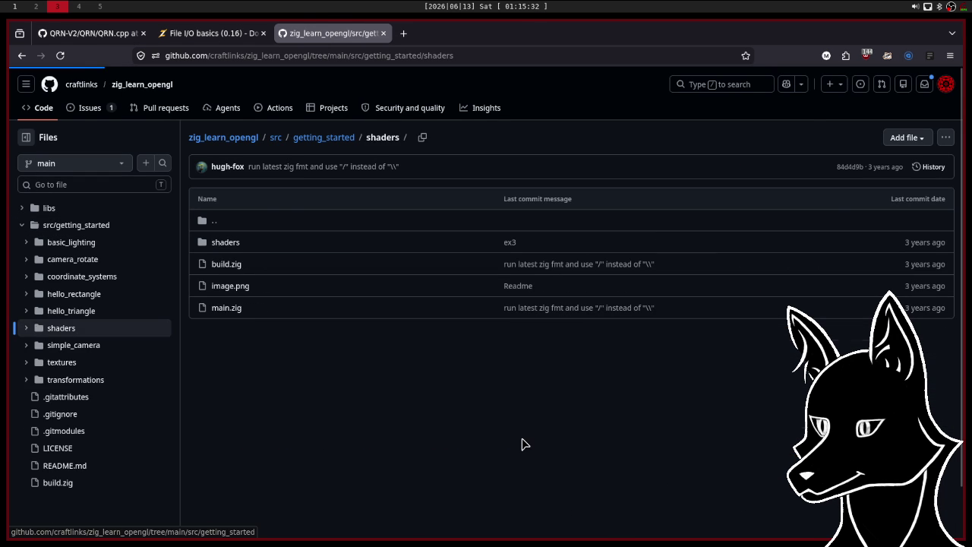
{"action": "left_click", "coordinate": [234, 271]}
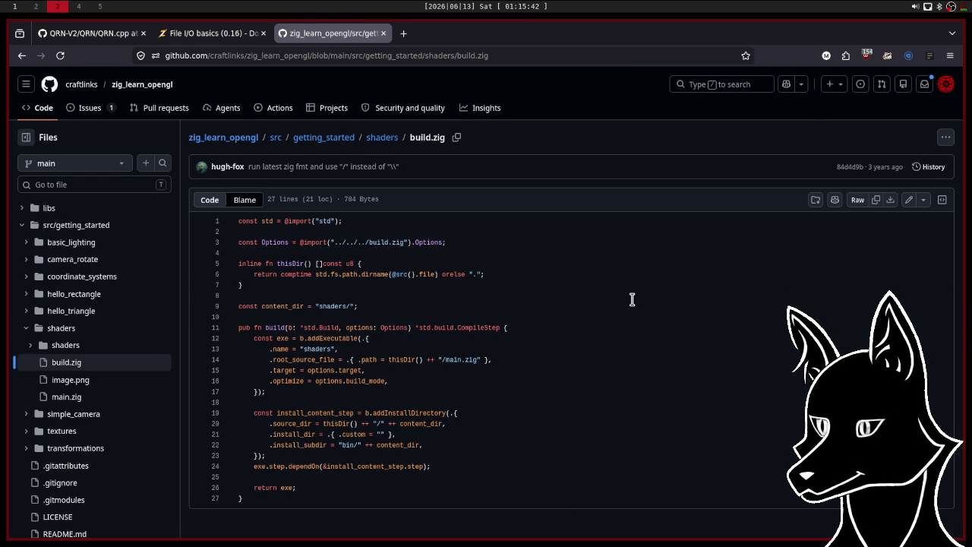
{"action": "left_click", "coordinate": [383, 139]}
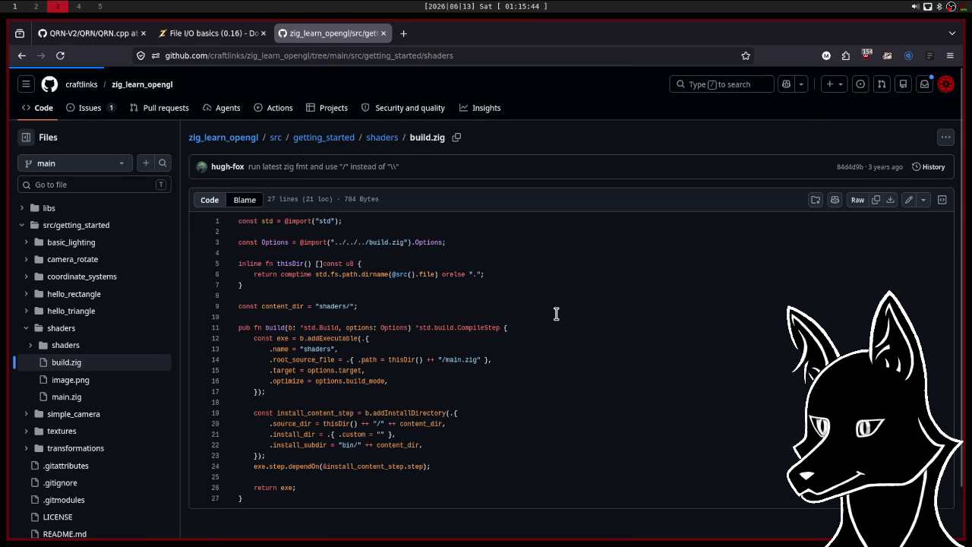
{"action": "left_click", "coordinate": [222, 309]}
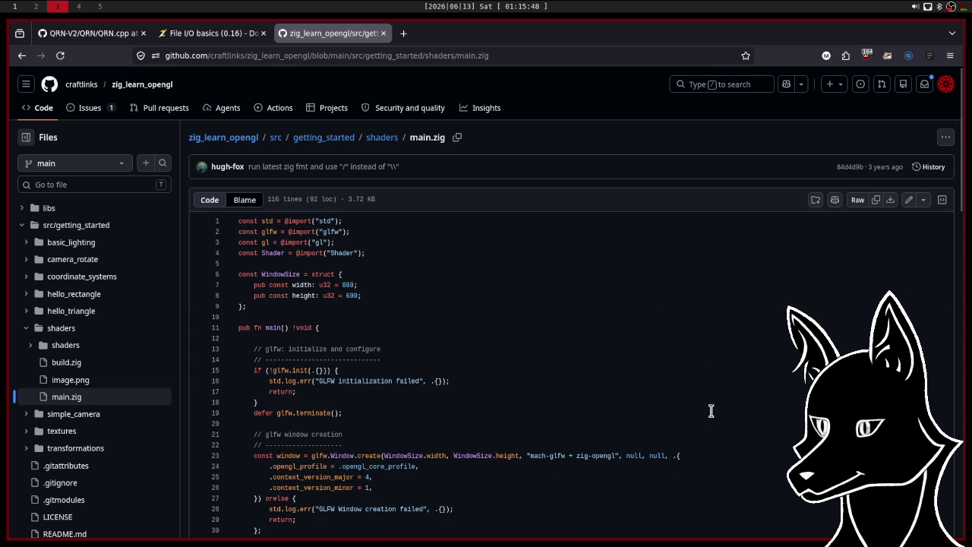
{"action": "scroll", "coordinate": [716, 423], "scroll_direction": "down", "scroll_amount": 10}
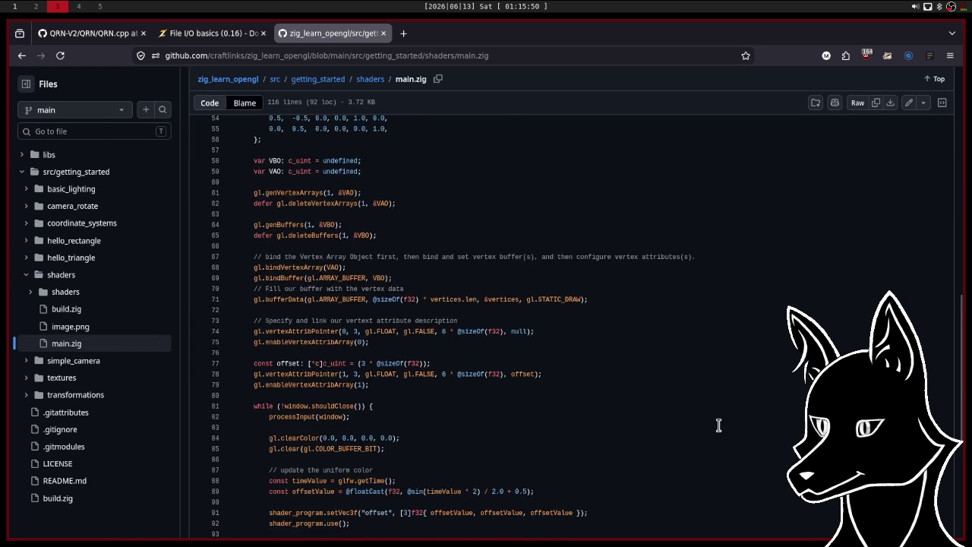
{"action": "scroll", "coordinate": [719, 425], "scroll_direction": "up", "scroll_amount": 3}
{"action": "scroll", "coordinate": [719, 425], "scroll_direction": "down", "scroll_amount": 8}
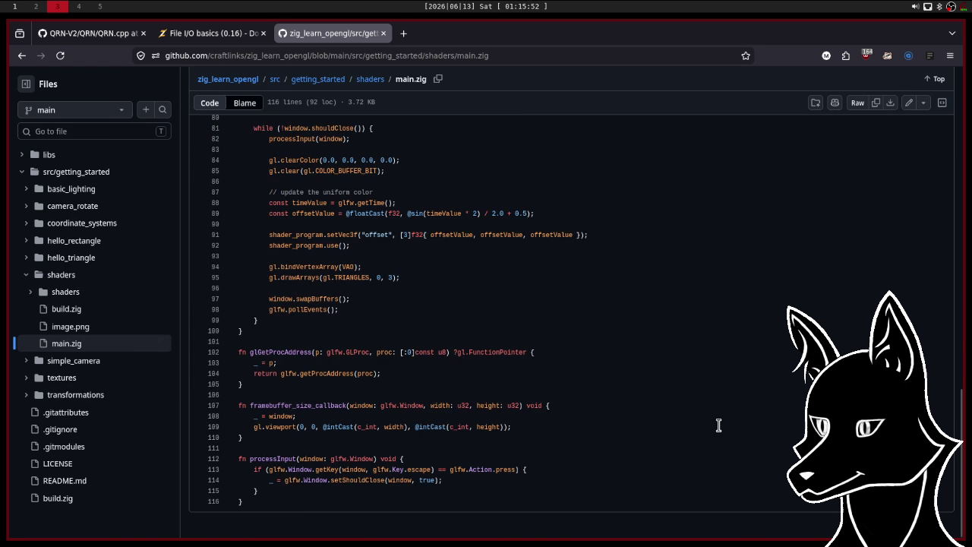
{"action": "scroll", "coordinate": [718, 380], "scroll_direction": "up", "scroll_amount": 3}
{"action": "scroll", "coordinate": [718, 380], "scroll_direction": "up", "scroll_amount": 7}
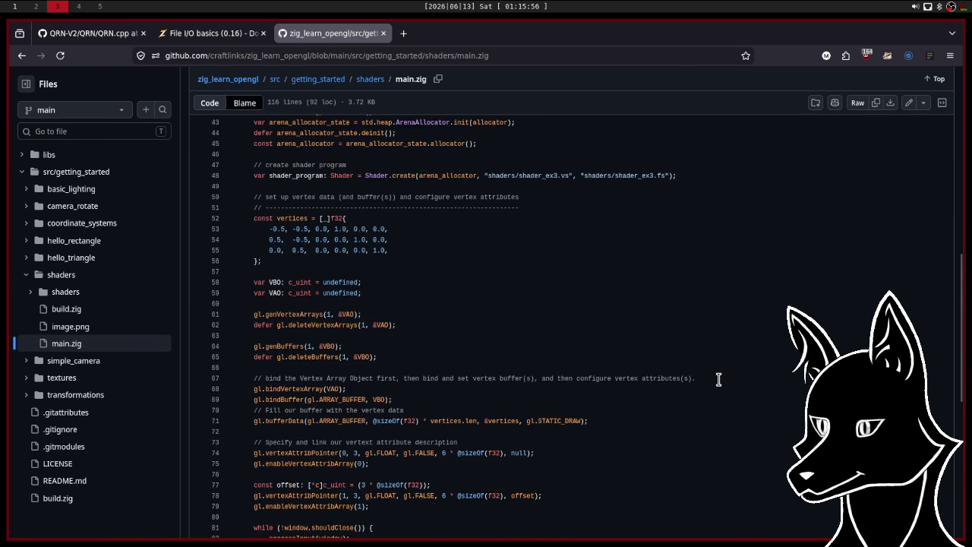
{"action": "scroll", "coordinate": [719, 379], "scroll_direction": "up", "scroll_amount": 2}
{"action": "scroll", "coordinate": [718, 380], "scroll_direction": "up", "scroll_amount": 10}
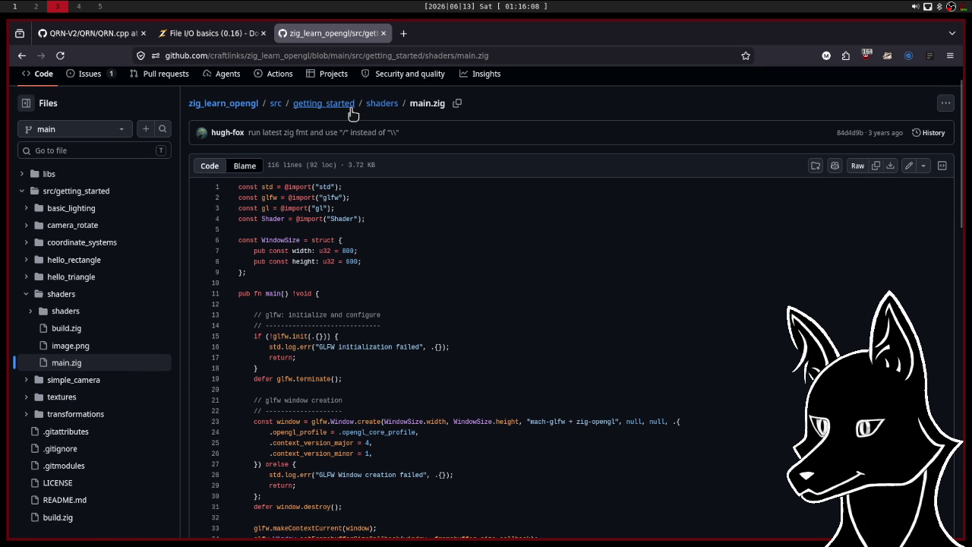
{"action": "left_click", "coordinate": [383, 106]}
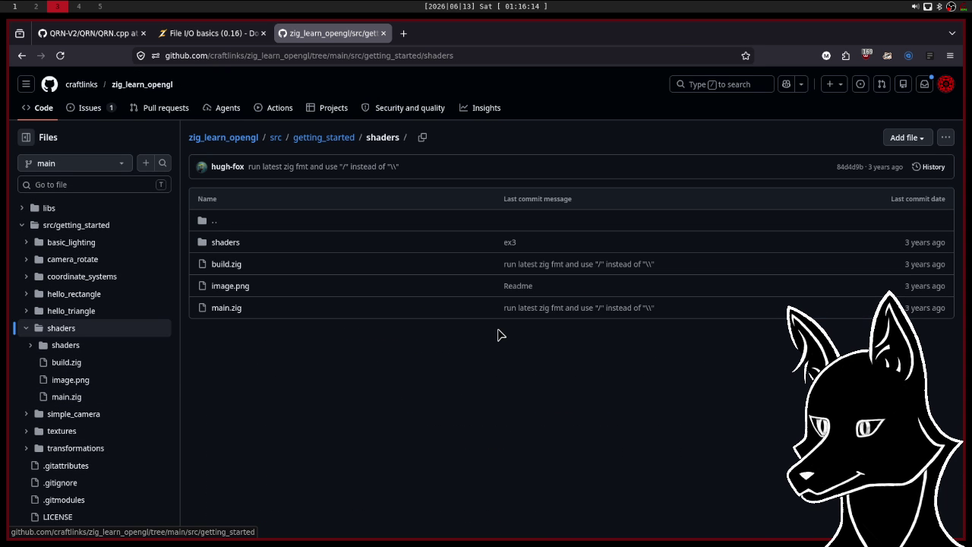
View the shaders example's build.zig, then browse src/getting_started into hello_triangle.
{"action": "left_click", "coordinate": [222, 266]}
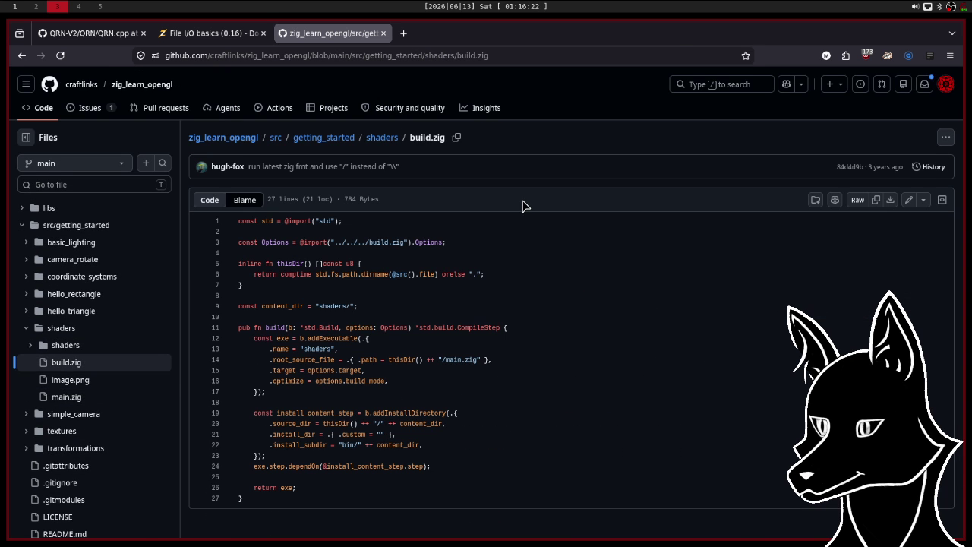
{"action": "left_click", "coordinate": [276, 138]}
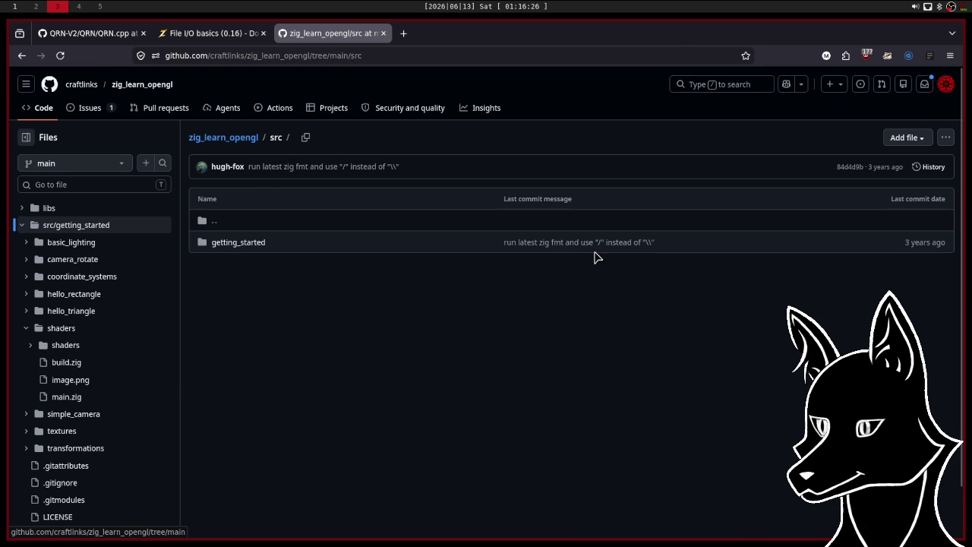
{"action": "left_click", "coordinate": [265, 244]}
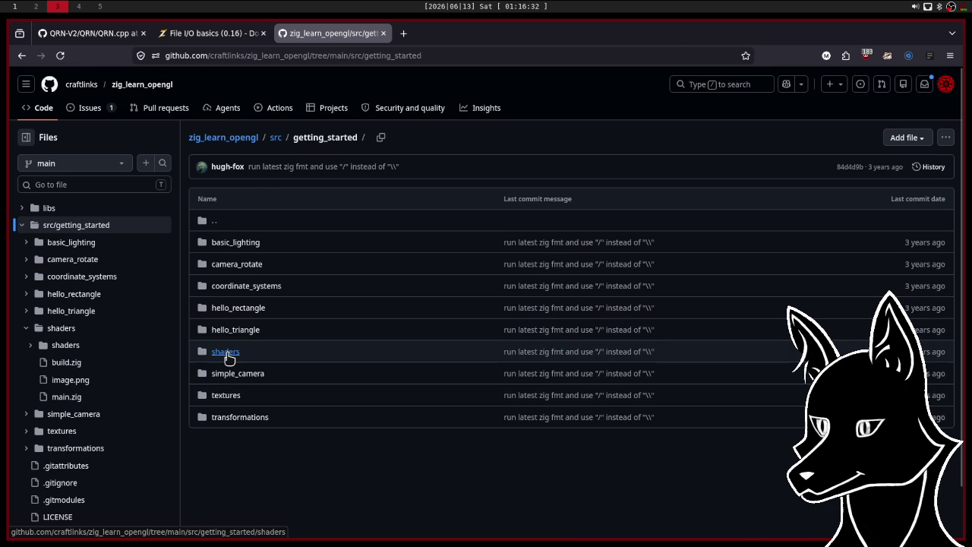
{"action": "left_click", "coordinate": [229, 331]}
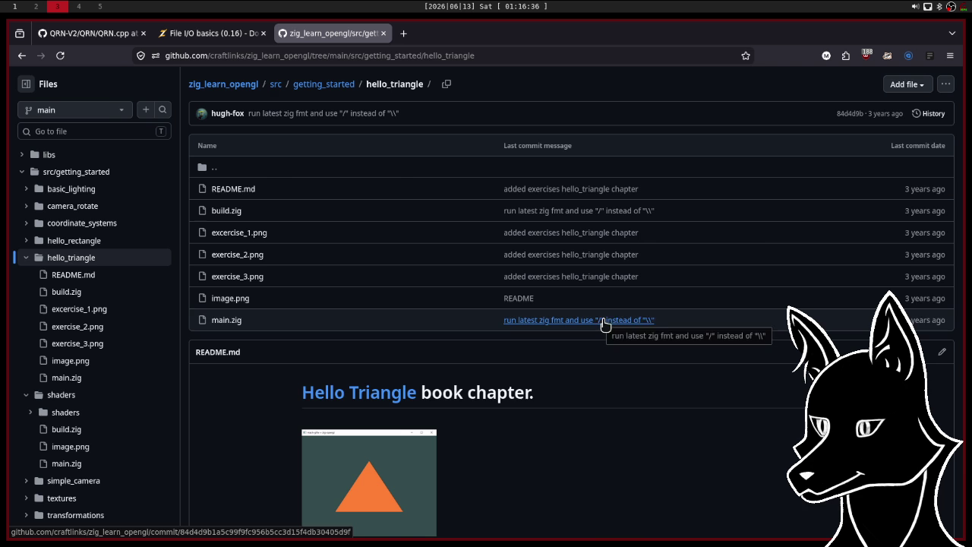
Return to the zig_learn_opengl repository root and open the libs folder.
{"action": "left_click", "coordinate": [268, 89]}
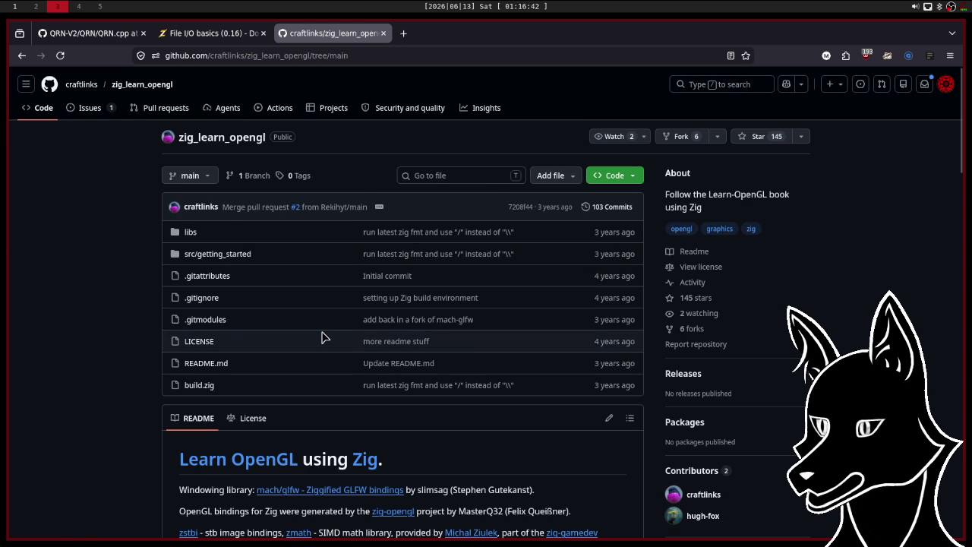
{"action": "scroll", "coordinate": [320, 336], "scroll_direction": "down", "scroll_amount": 1}
{"action": "scroll", "coordinate": [319, 338], "scroll_direction": "up", "scroll_amount": 1}
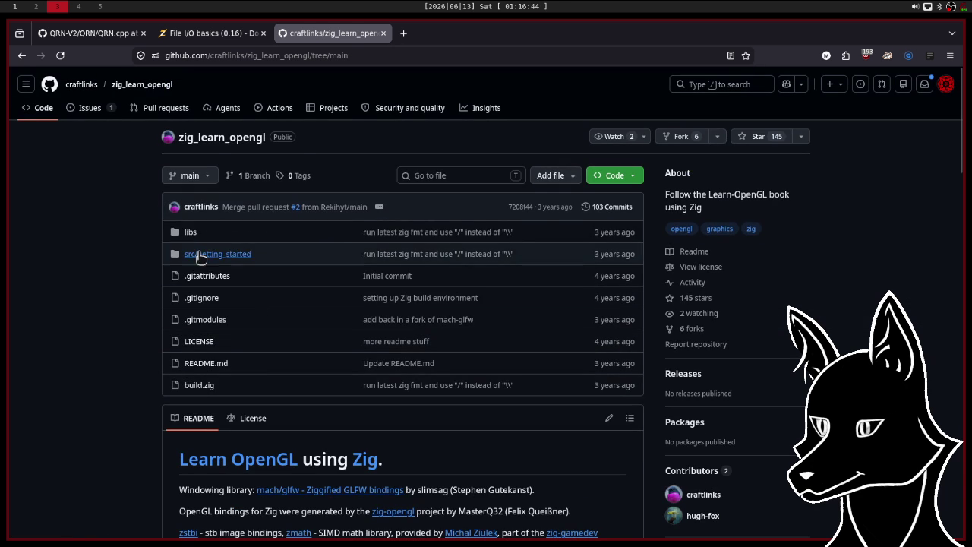
{"action": "left_click", "coordinate": [190, 231]}
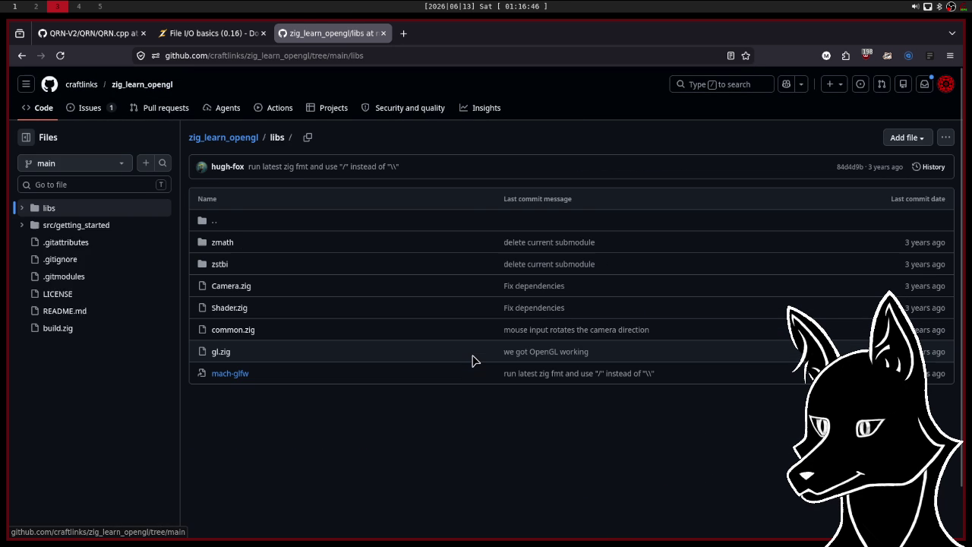
{"action": "left_click", "coordinate": [232, 310]}
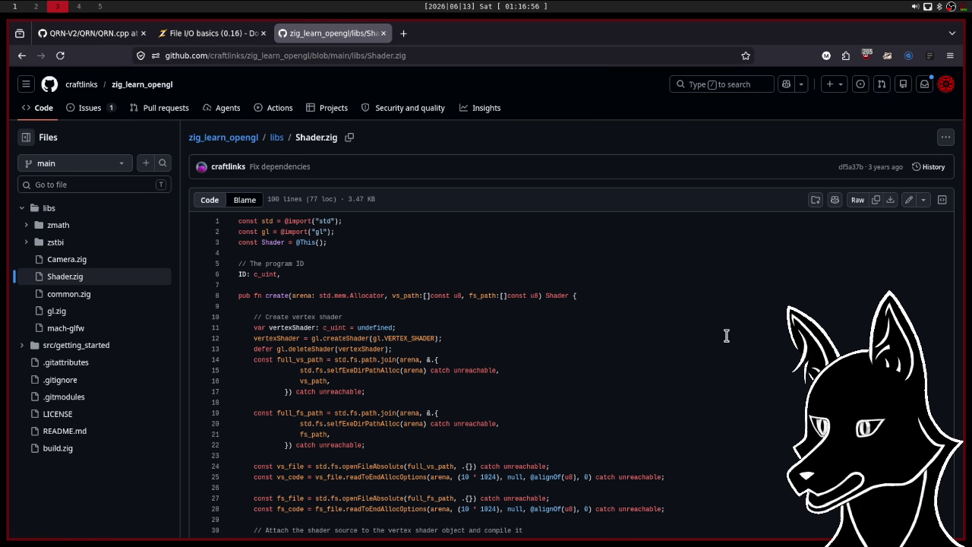
{"action": "scroll", "coordinate": [726, 335], "scroll_direction": "down", "scroll_amount": 2}
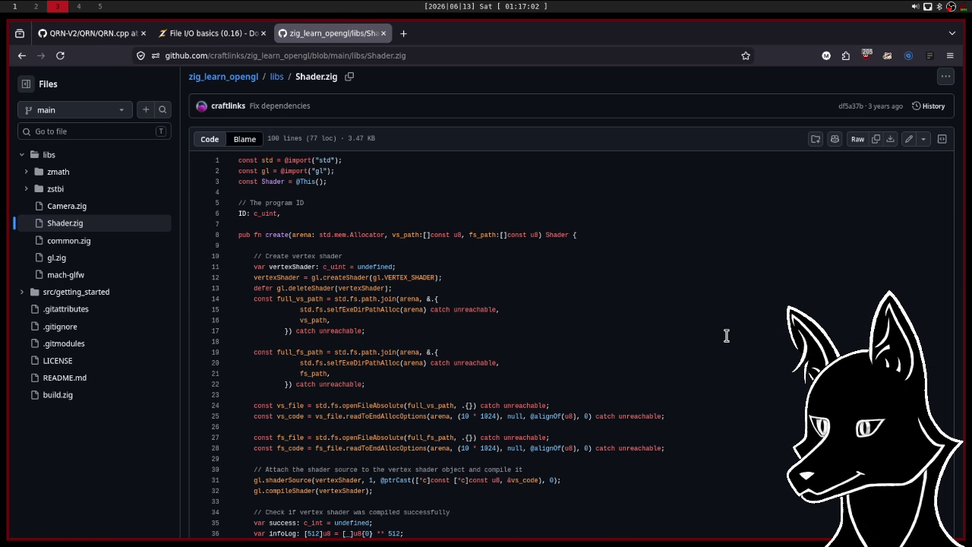
{"action": "scroll", "coordinate": [726, 335], "scroll_direction": "down", "scroll_amount": 2}
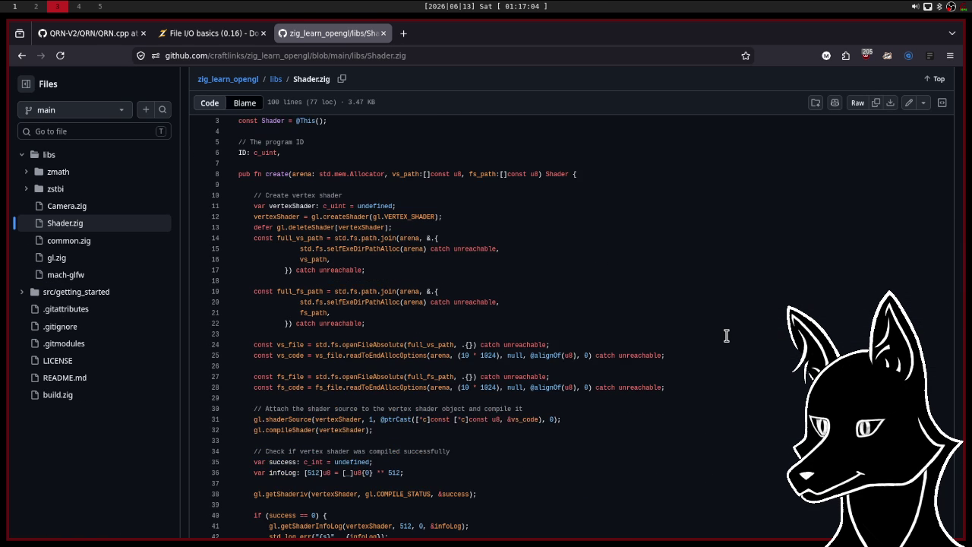
{"action": "scroll", "coordinate": [726, 335], "scroll_direction": "down", "scroll_amount": 4}
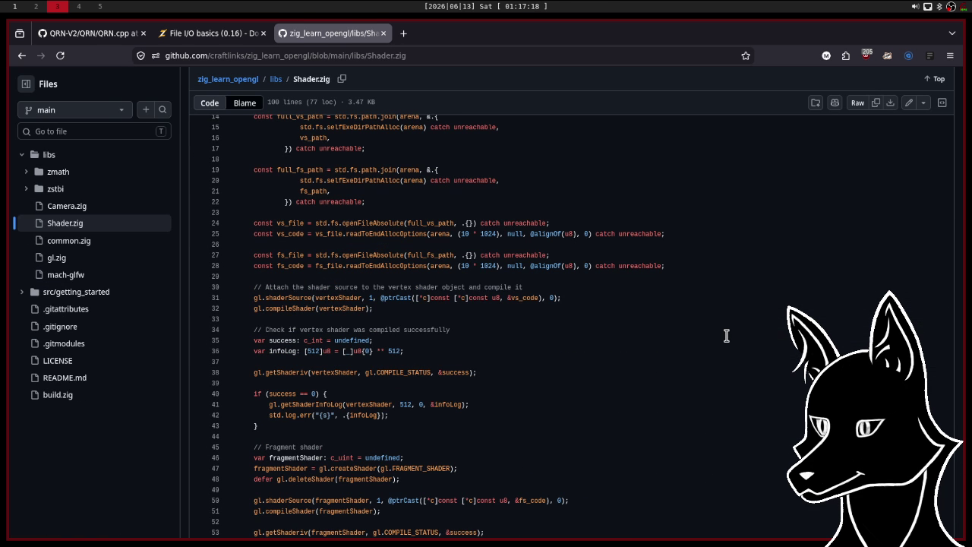
{"action": "scroll", "coordinate": [726, 336], "scroll_direction": "up", "scroll_amount": 4}
{"action": "scroll", "coordinate": [726, 336], "scroll_direction": "down", "scroll_amount": 2}
{"action": "scroll", "coordinate": [726, 335], "scroll_direction": "down", "scroll_amount": 8}
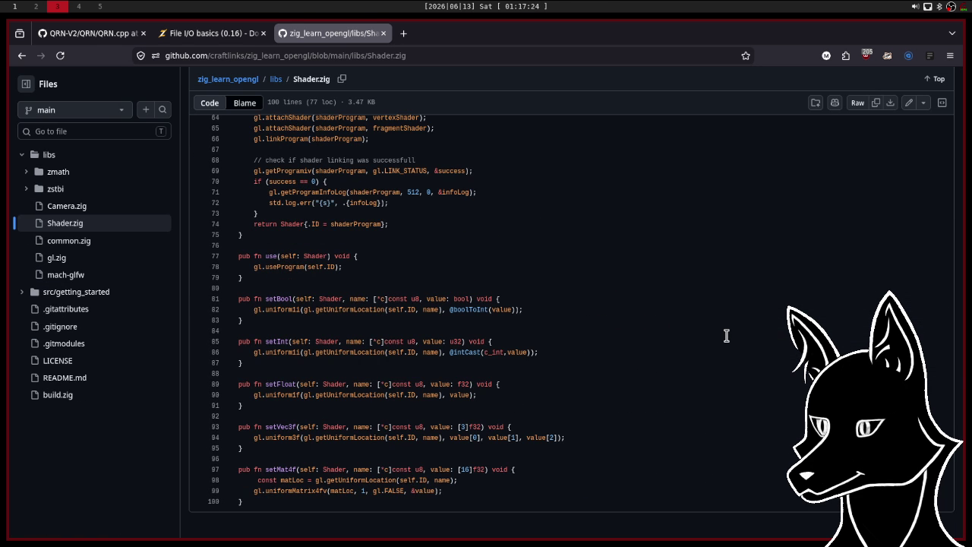
{"action": "scroll", "coordinate": [726, 336], "scroll_direction": "up", "scroll_amount": 6}
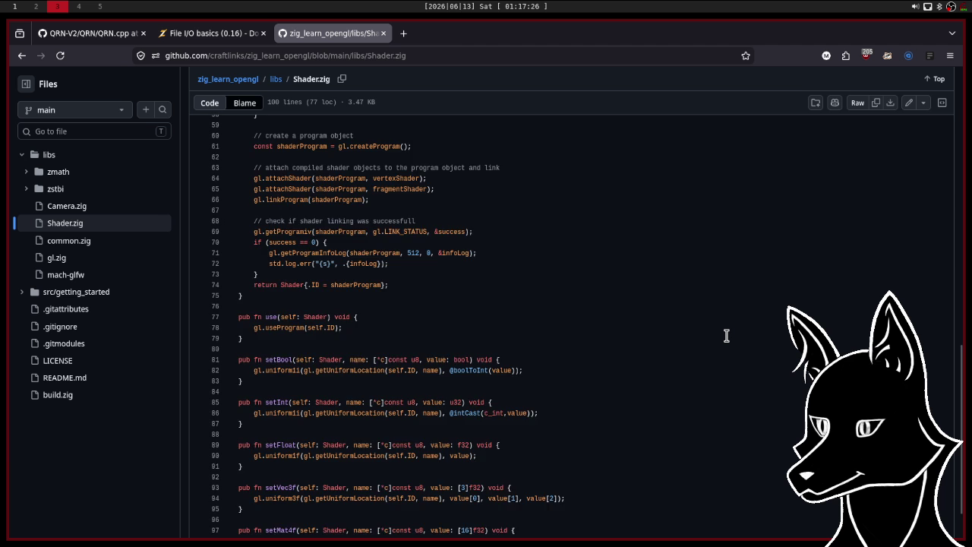
{"action": "scroll", "coordinate": [726, 335], "scroll_direction": "up", "scroll_amount": 3}
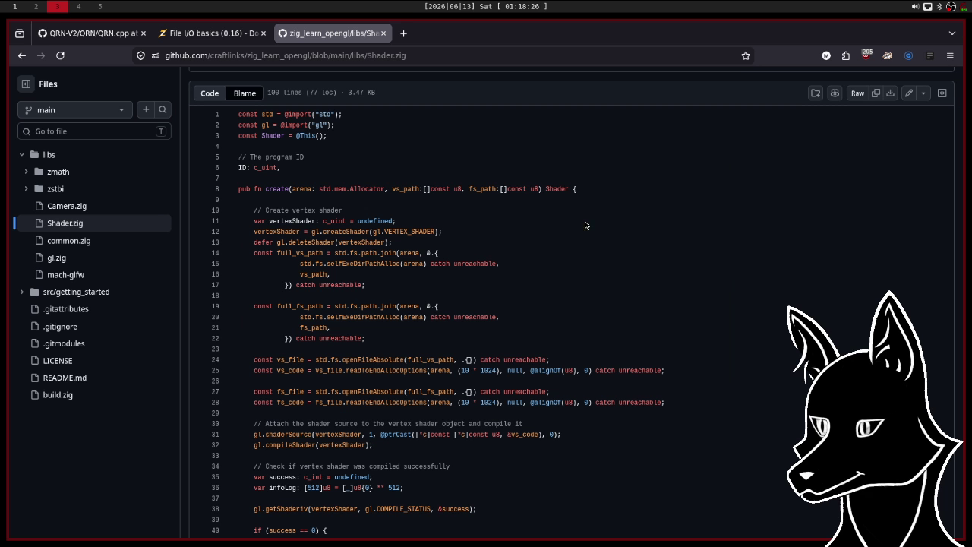
Show the rofi window switcher over the Shader.zig page with Super+Tab.
{"action": "key", "text": "super+Tab"}
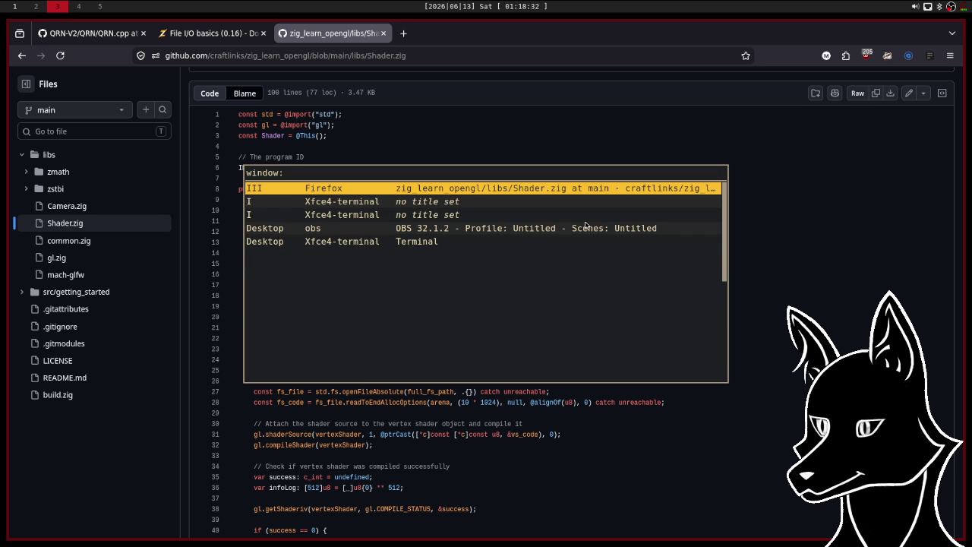
Switch to the Helix window and save and quit main.zig with :wq.
{"action": "key", "text": "Escape"}
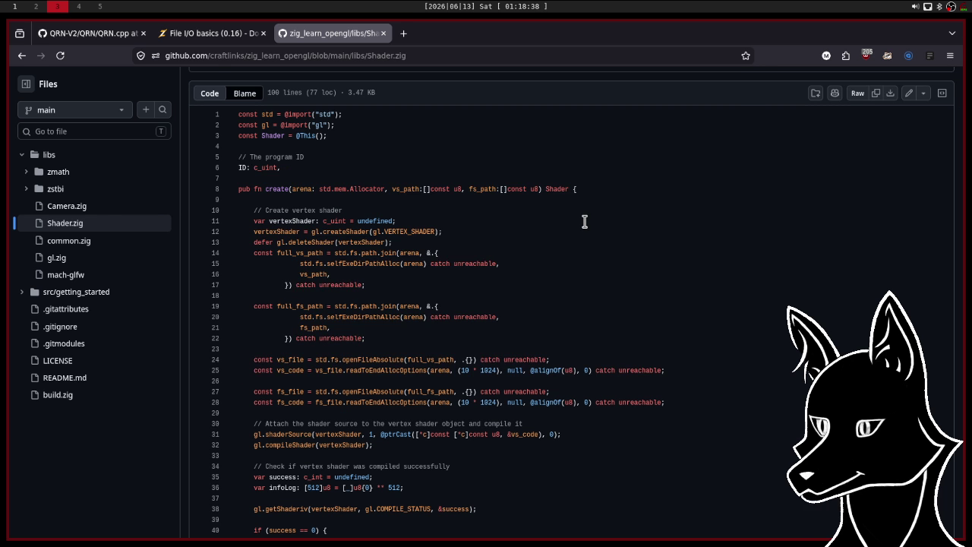
{"action": "key", "text": "alt+Tab"}
{"action": "key", "text": "Return"}
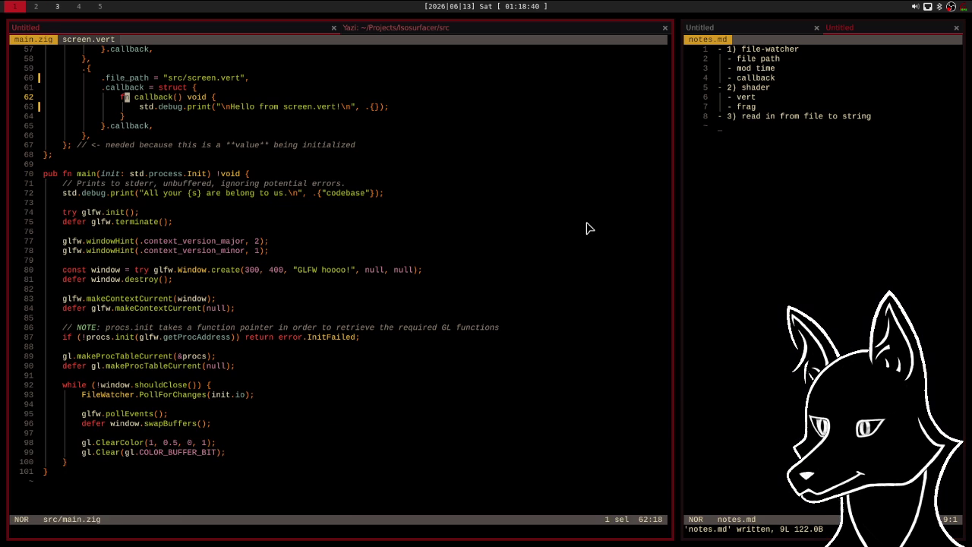
{"action": "type", "text": ":wq"}
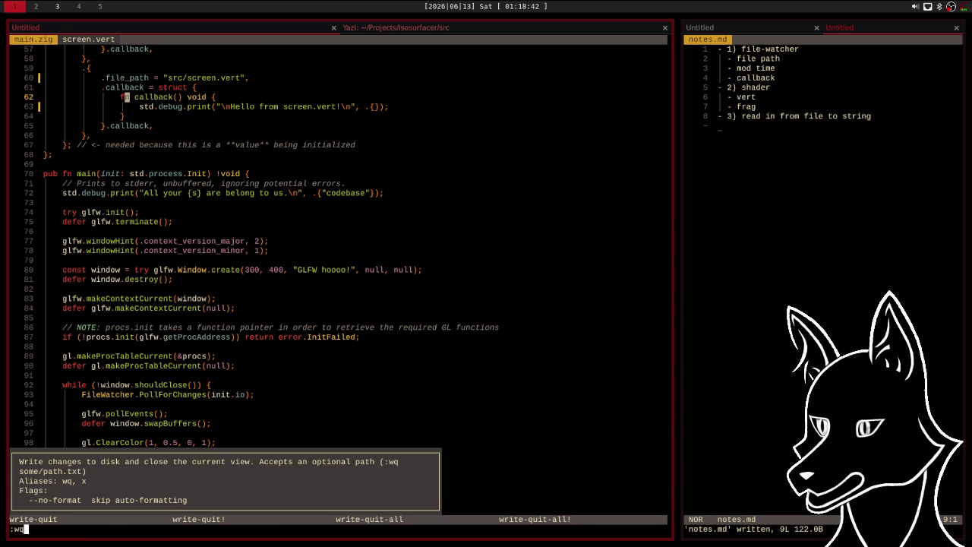
{"action": "key", "text": "Return"}
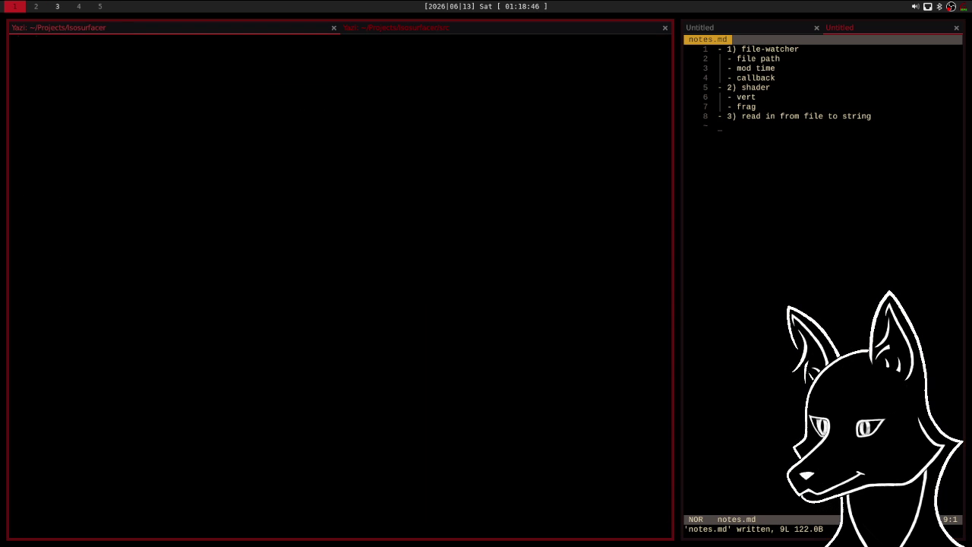
Exit the leftover shells and file managers, then save and quit notes.md.
{"action": "type", "text": "q"}
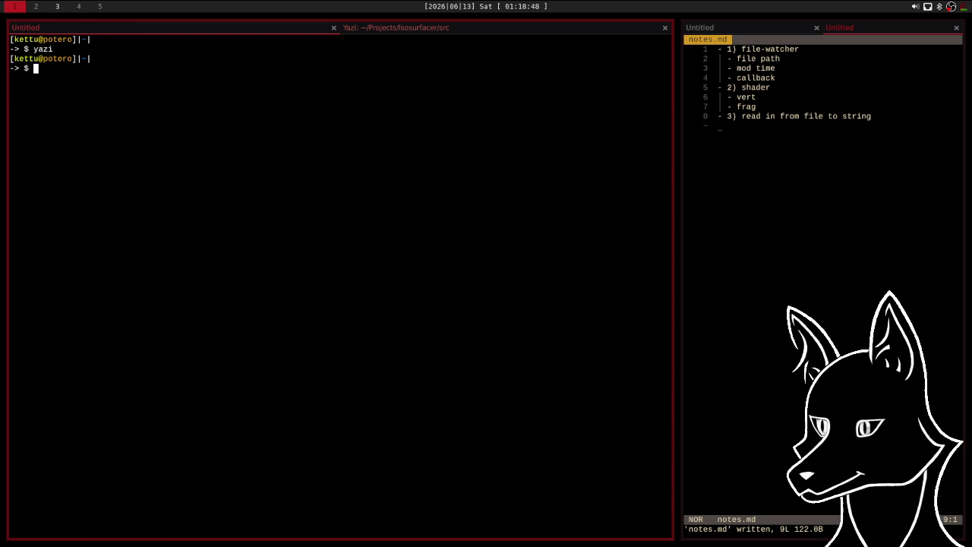
{"action": "type", "text": "exit"}
{"action": "key", "text": "Return"}
{"action": "type", "text": "q"}
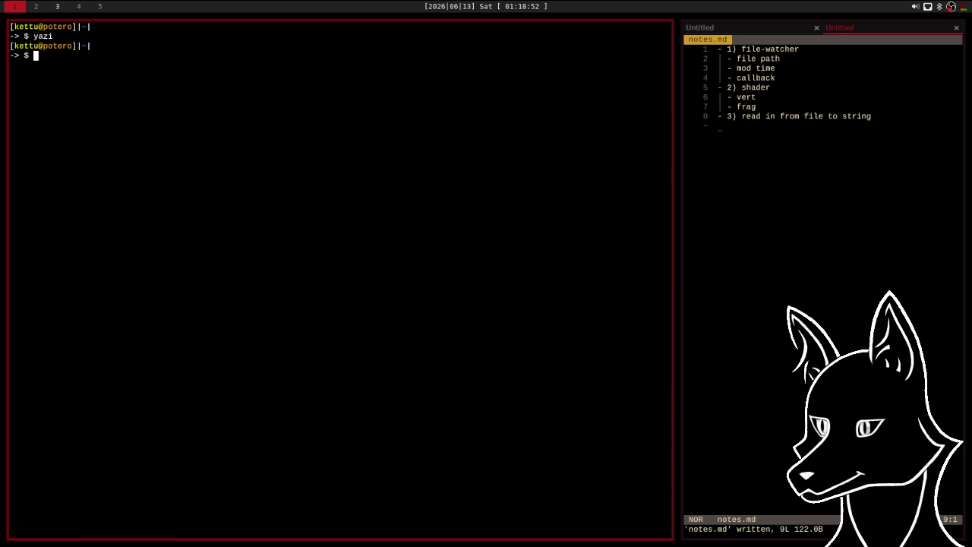
{"action": "type", "text": "exit"}
{"action": "key", "text": "Return"}
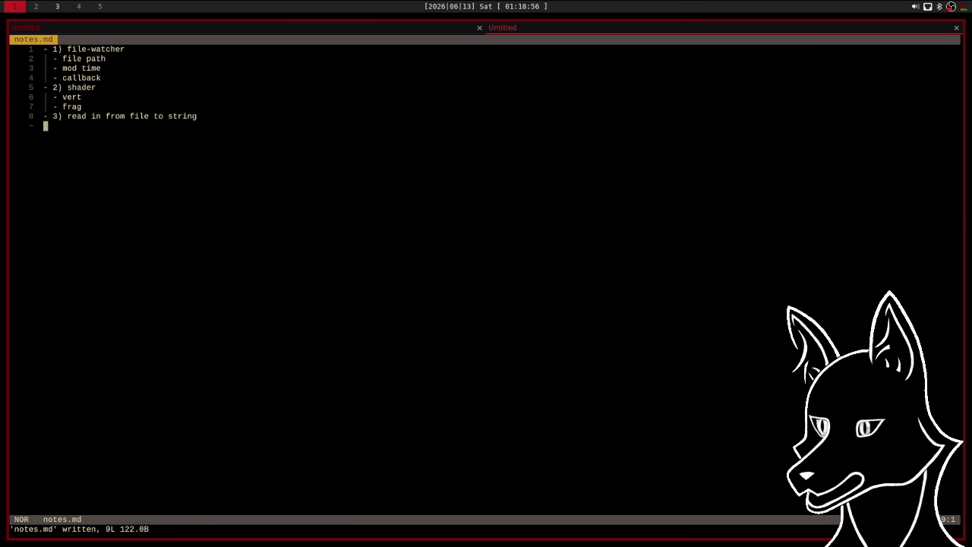
{"action": "type", "text": ":wq"}
{"action": "key", "text": "Return"}
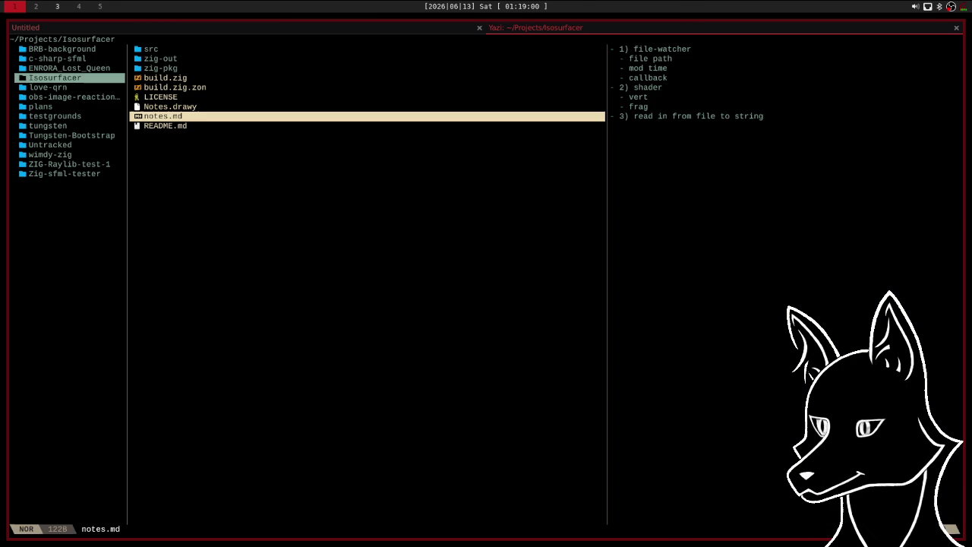
Quit yazi and the extra shell, clear the build output, and stage everything with git add.
{"action": "key", "text": "q"}
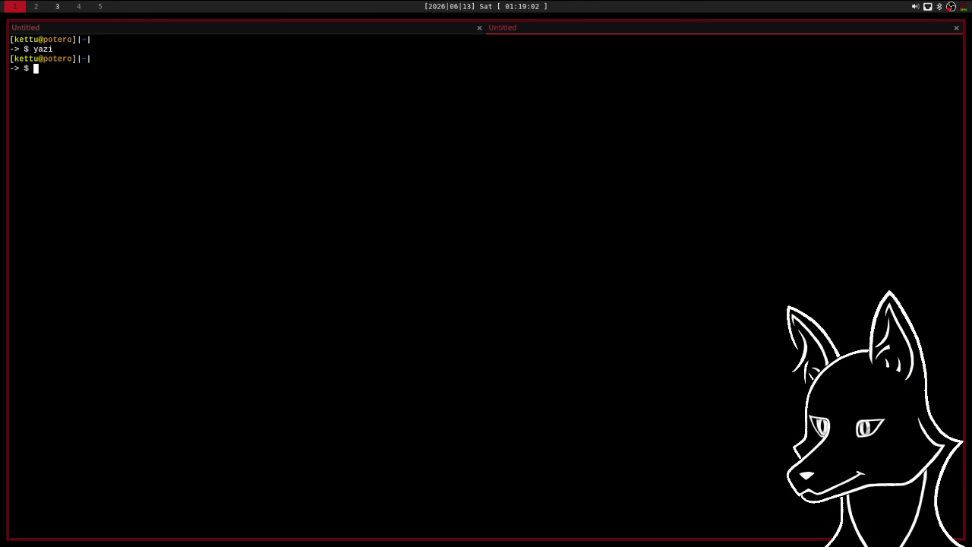
{"action": "type", "text": "exit"}
{"action": "key", "text": "Return"}
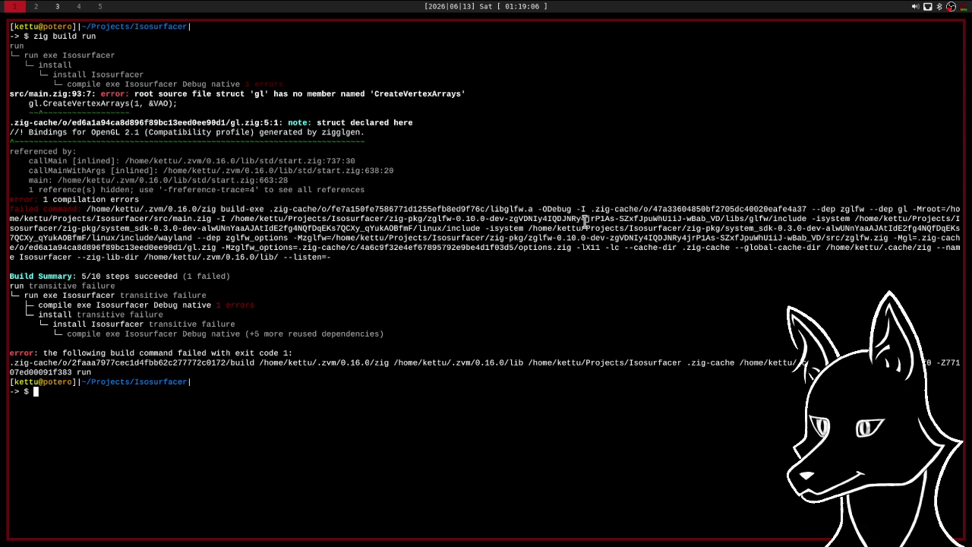
{"action": "type", "text": "clear"}
{"action": "key", "text": "Return"}
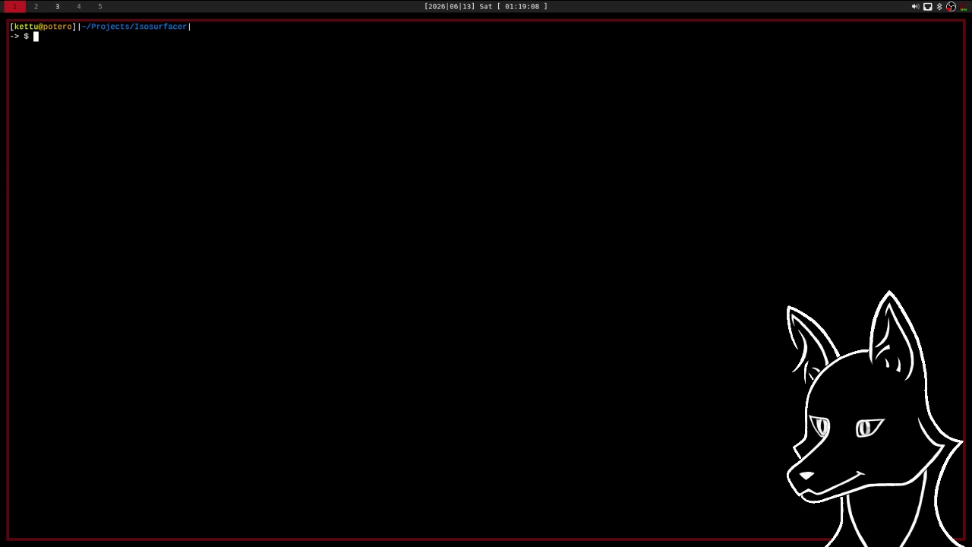
{"action": "type", "text": "git add ."}
{"action": "key", "text": "Return"}
Commit the staged changes with the message 'safty saave'.
{"action": "type", "text": "git co"}
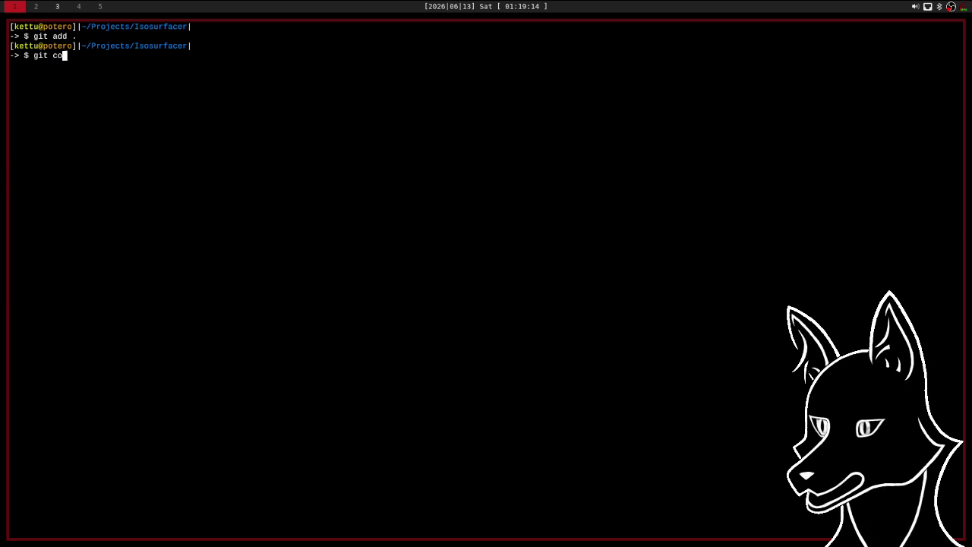
{"action": "type", "text": "mmit"}
{"action": "key", "text": "Return"}
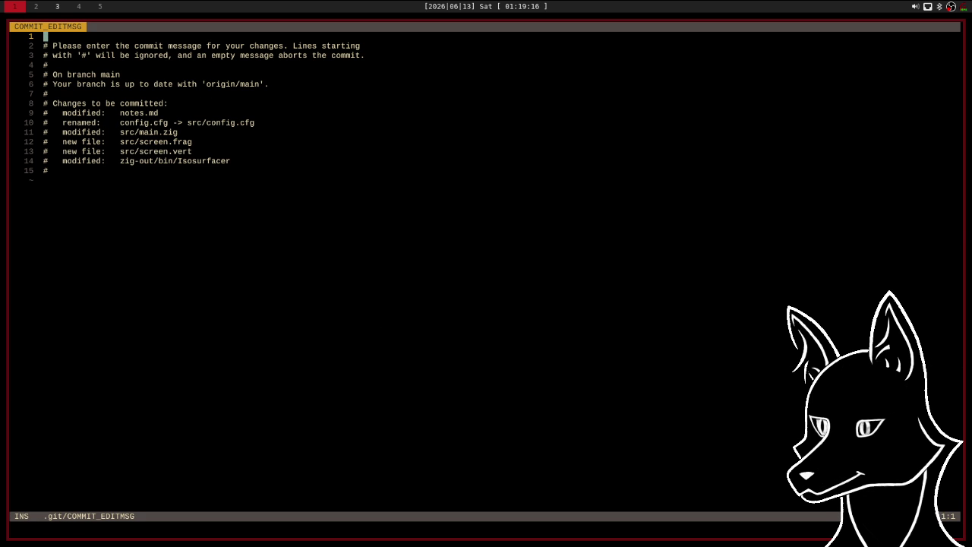
{"action": "type", "text": "sa"}
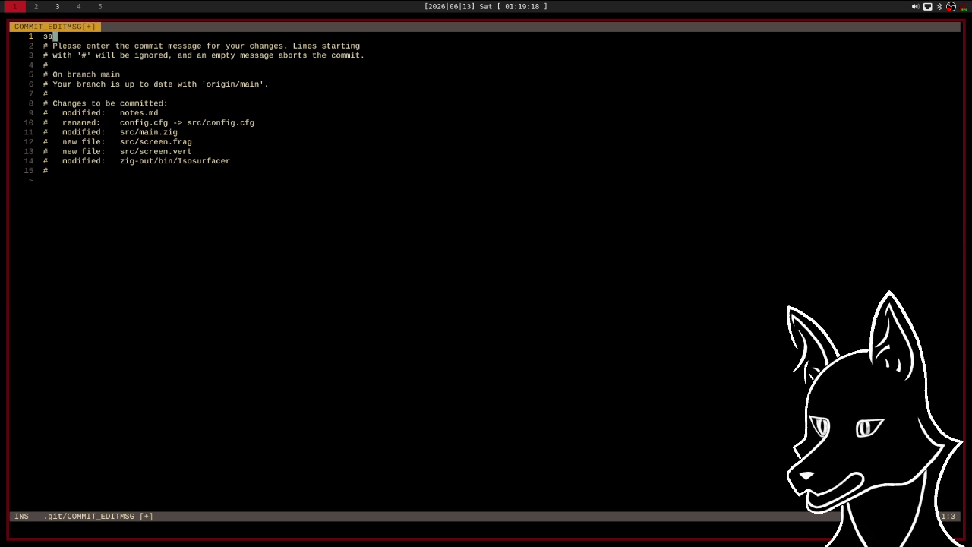
{"action": "type", "text": "fty saave"}
{"action": "key", "text": "Escape"}
{"action": "type", "text": ":wq"}
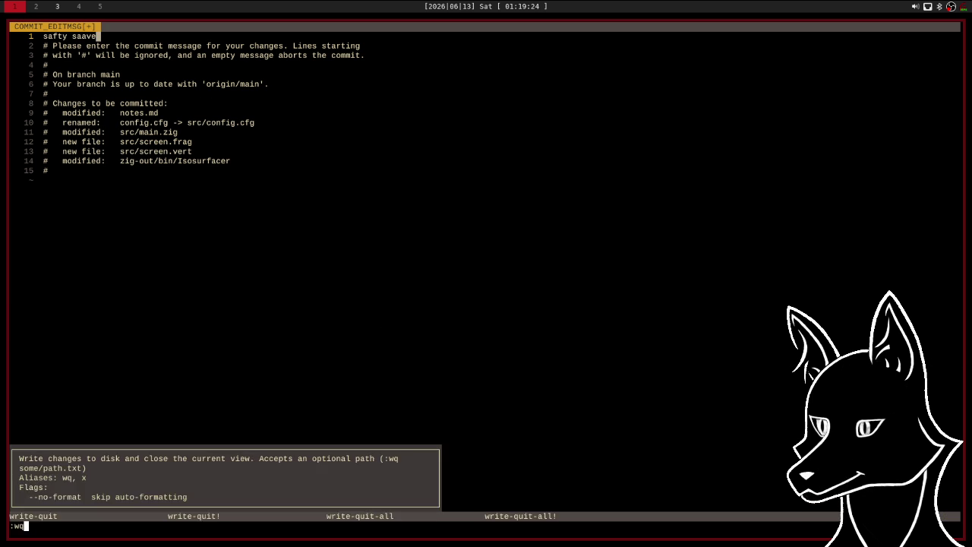
{"action": "key", "text": "Return"}
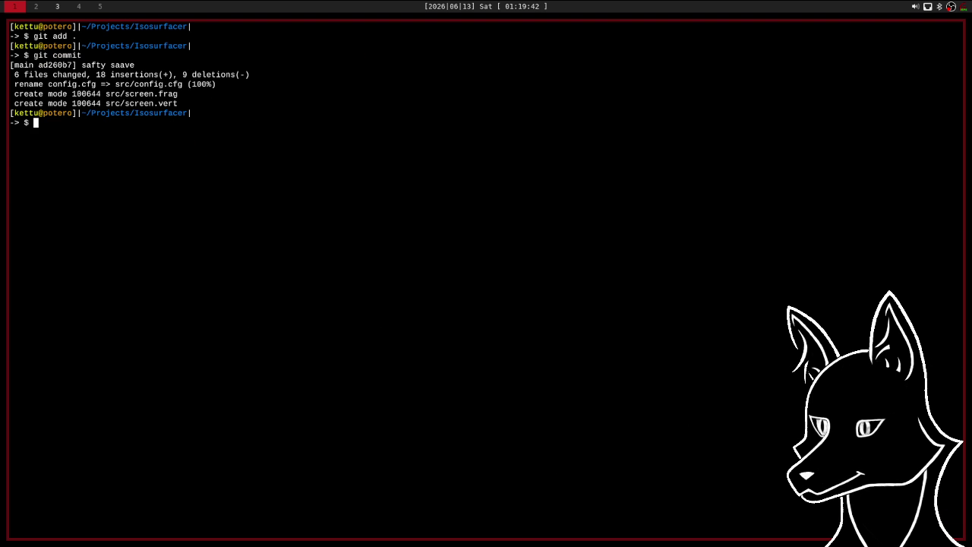
Push the 'safty saave' commit to Codeberg, then exit the shells and yazi to close the terminal.
{"action": "type", "text": "git push"}
{"action": "key", "text": "Return"}
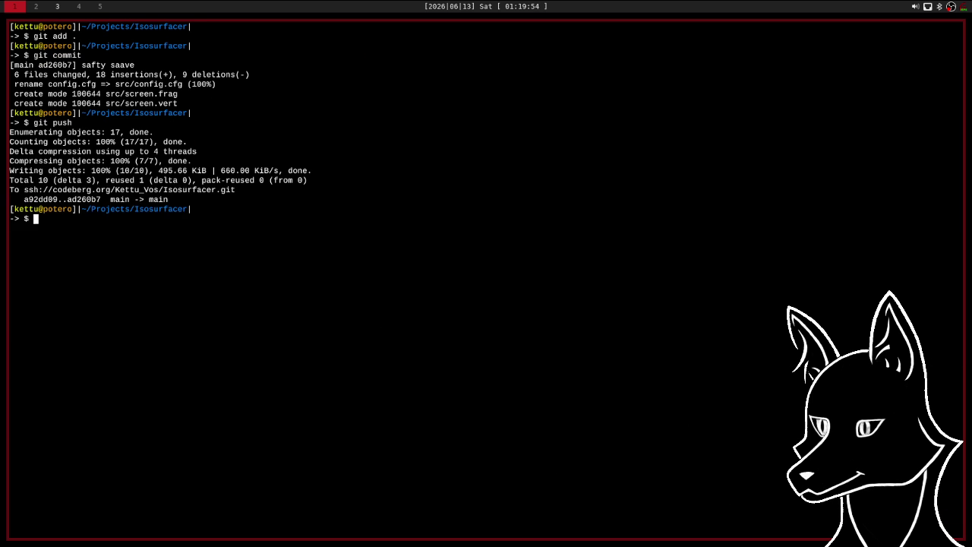
{"action": "type", "text": "exit"}
{"action": "key", "text": "Return"}
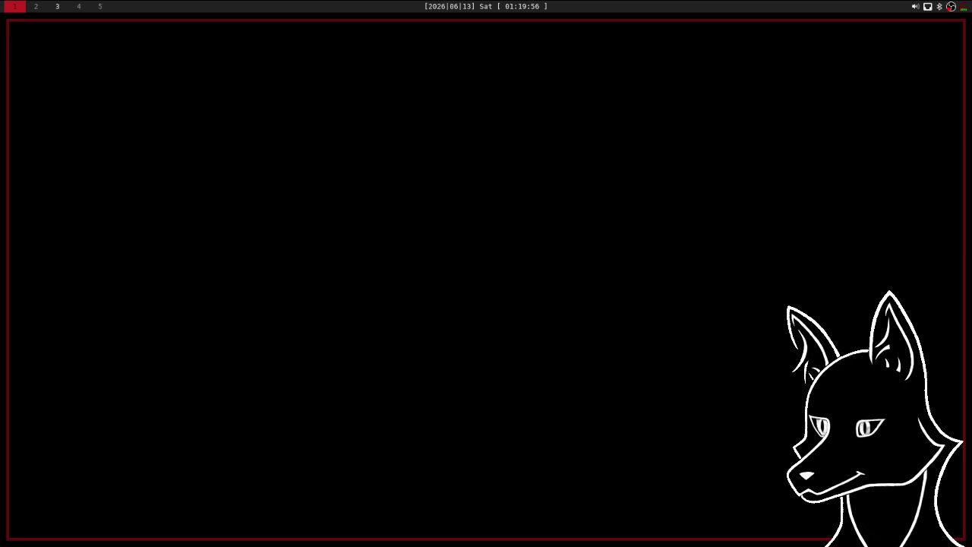
{"action": "type", "text": "q"}
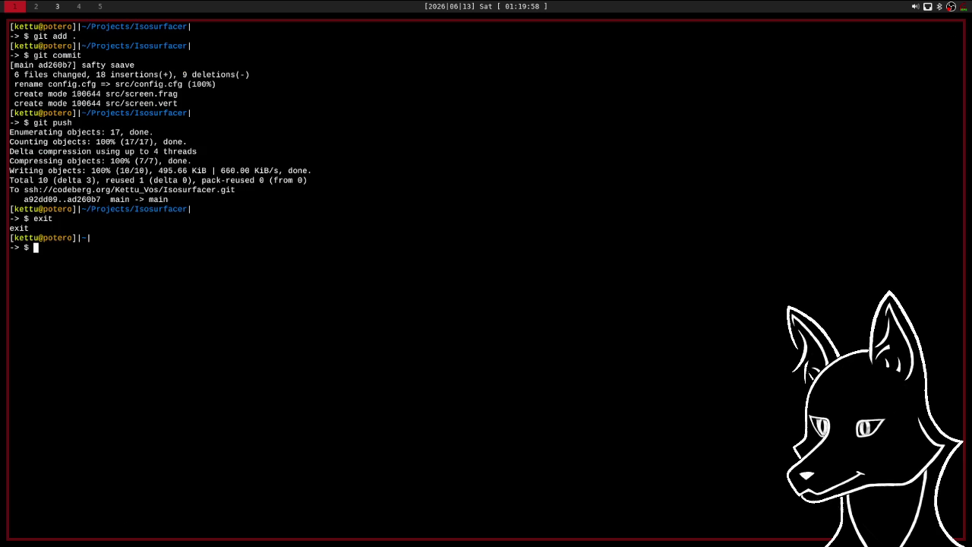
{"action": "type", "text": "exit"}
{"action": "key", "text": "Return"}
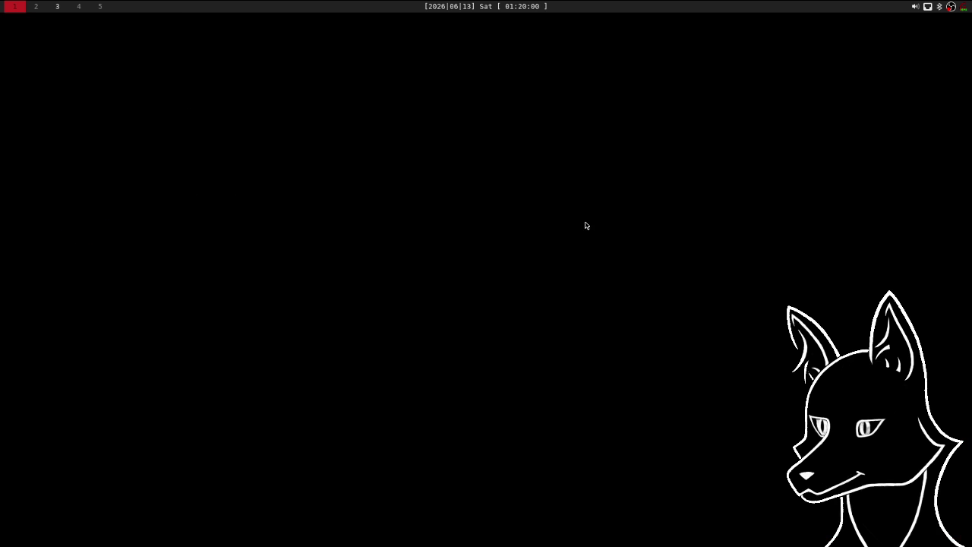